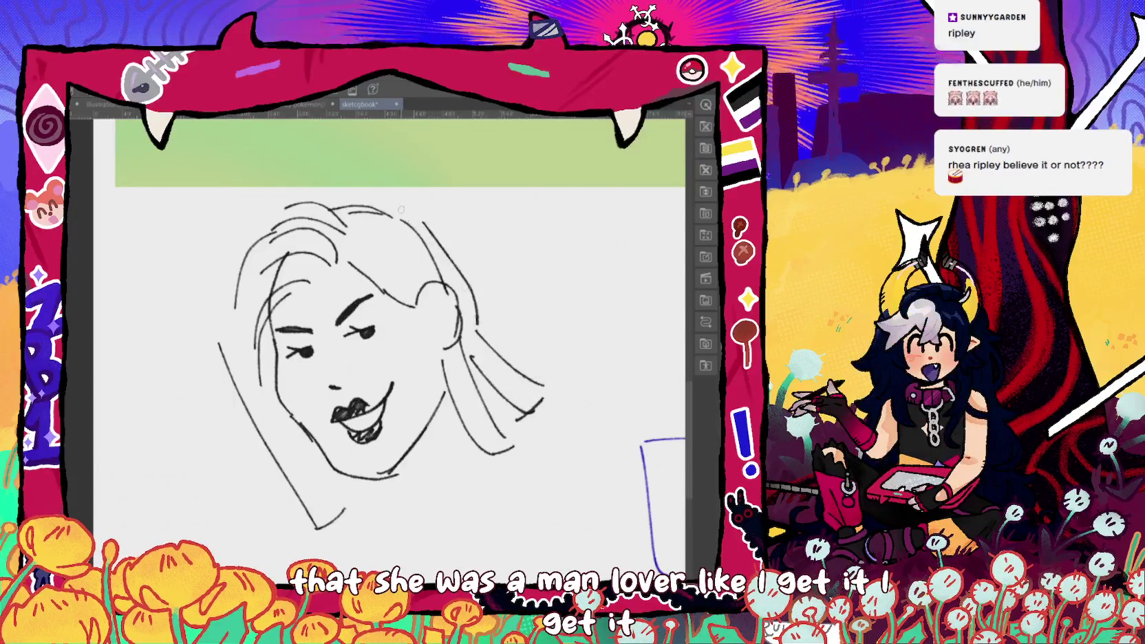
- Sketch the woman's long hair strands down both sides of the head to the jaw
drag(387, 207, 478, 323)
mouse_move(352, 227)
mouse_down()
mouse_move(428, 292)
mouse_move(413, 238)
mouse_up()
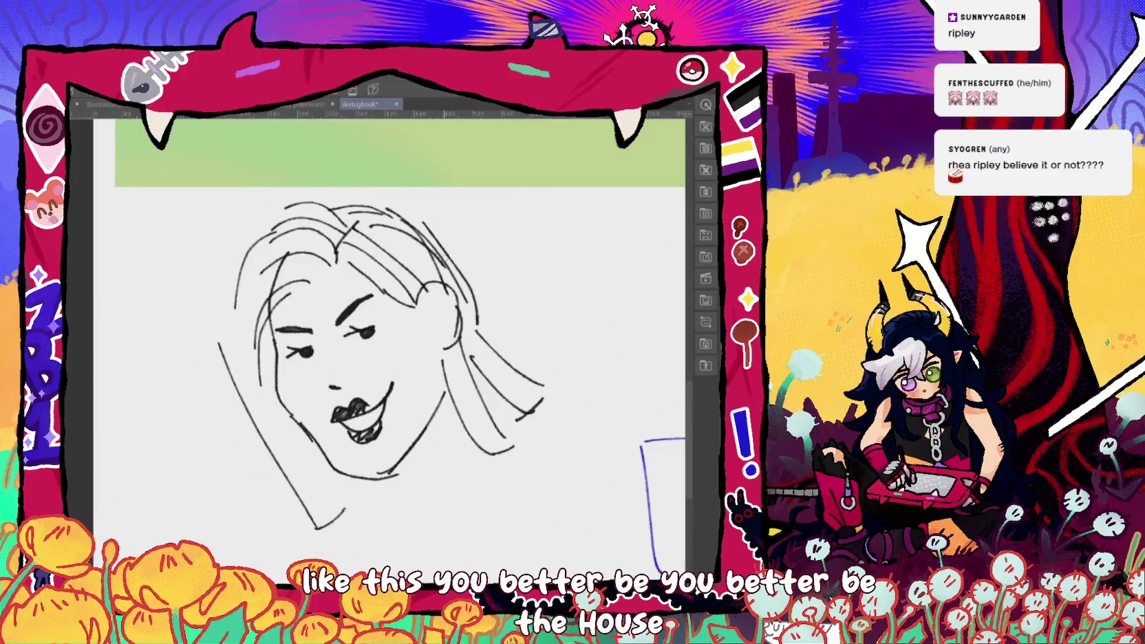
drag(249, 267, 268, 448)
drag(245, 379, 285, 516)
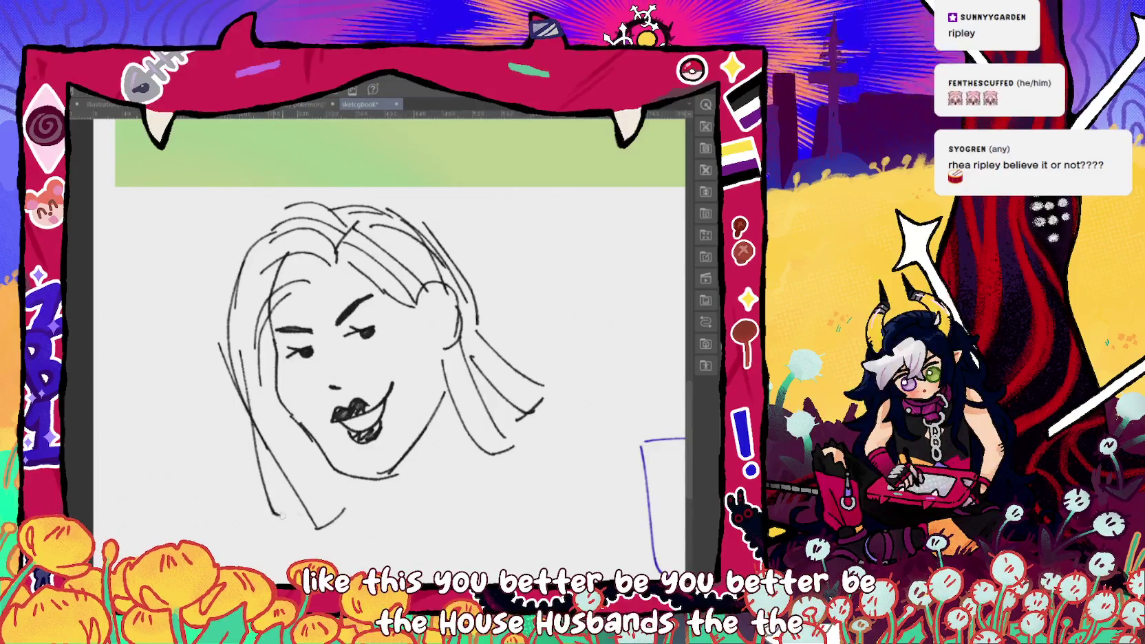
drag(281, 473, 309, 521)
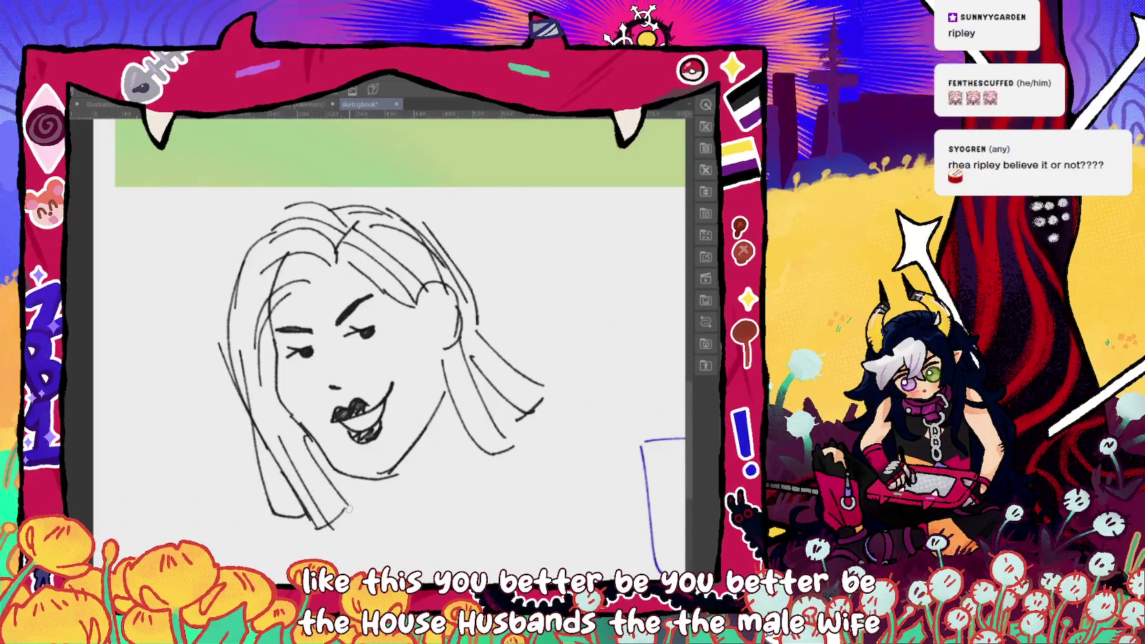
- Draw the shoulder curve, neck, collarbone, V neckline and right torso side
drag(422, 416, 445, 361)
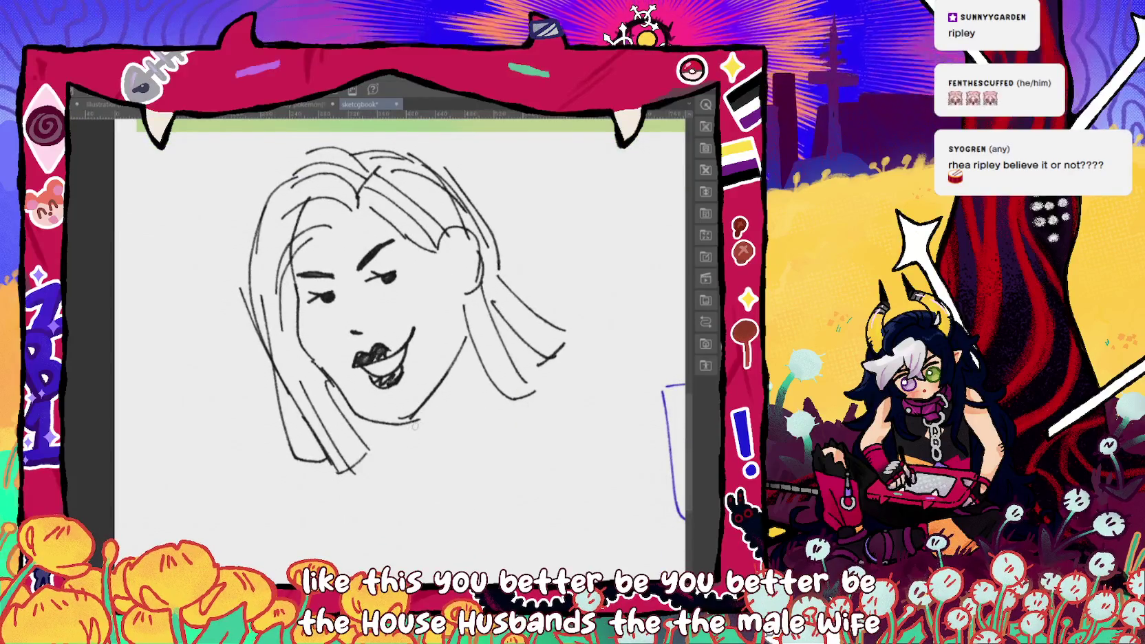
drag(415, 426, 402, 340)
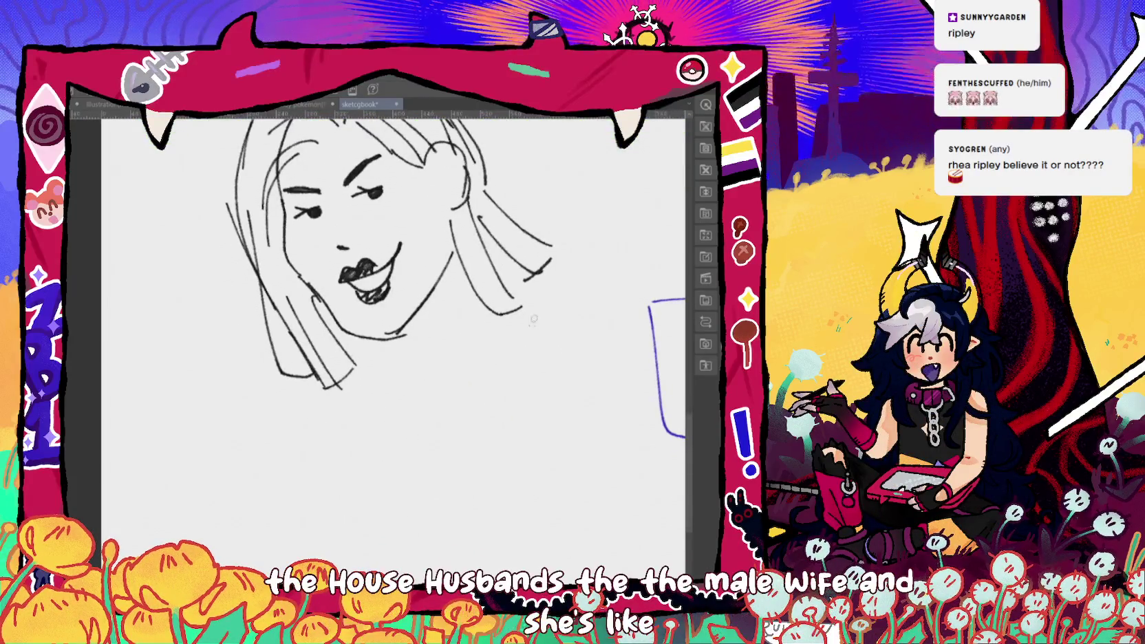
drag(520, 295, 570, 335)
drag(568, 330, 681, 468)
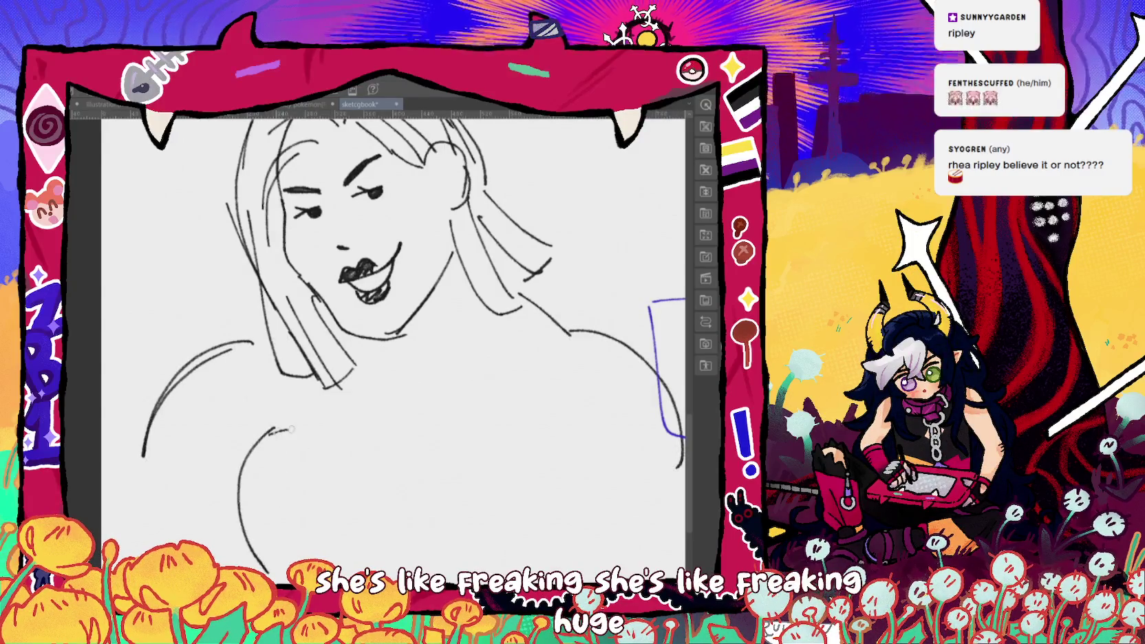
drag(403, 342, 451, 277)
drag(401, 397, 576, 392)
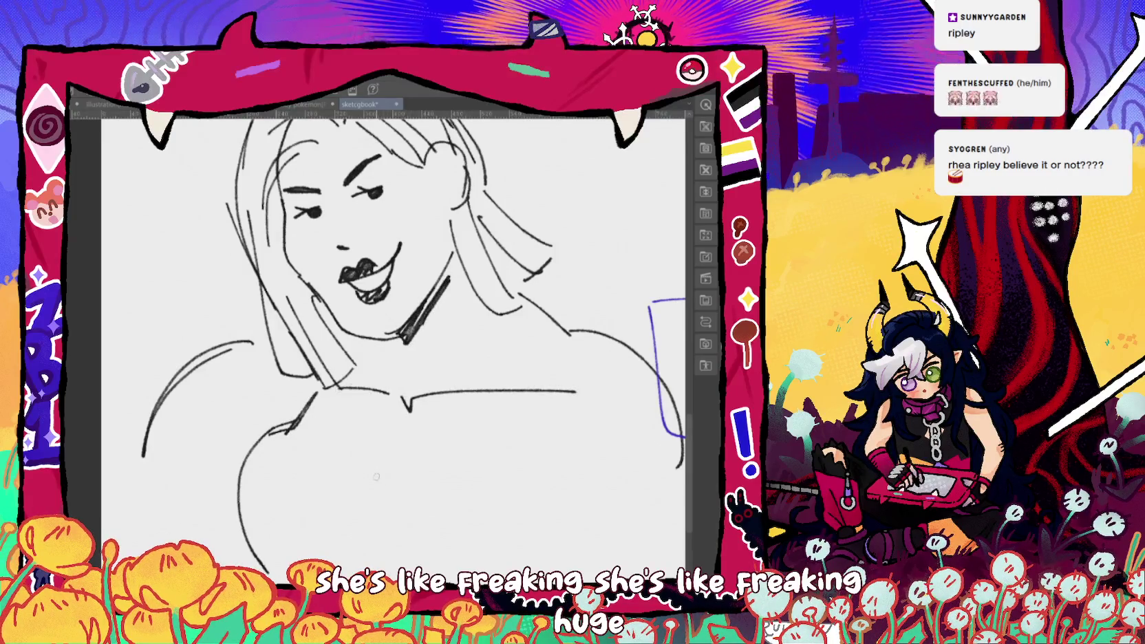
drag(378, 482, 406, 467)
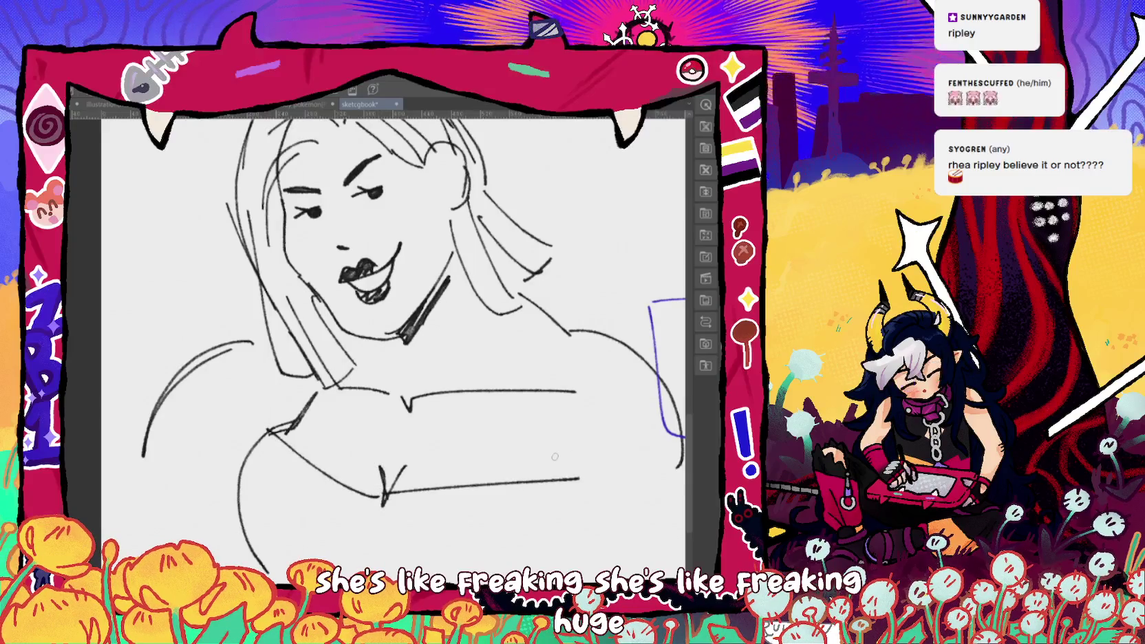
drag(575, 329, 566, 476)
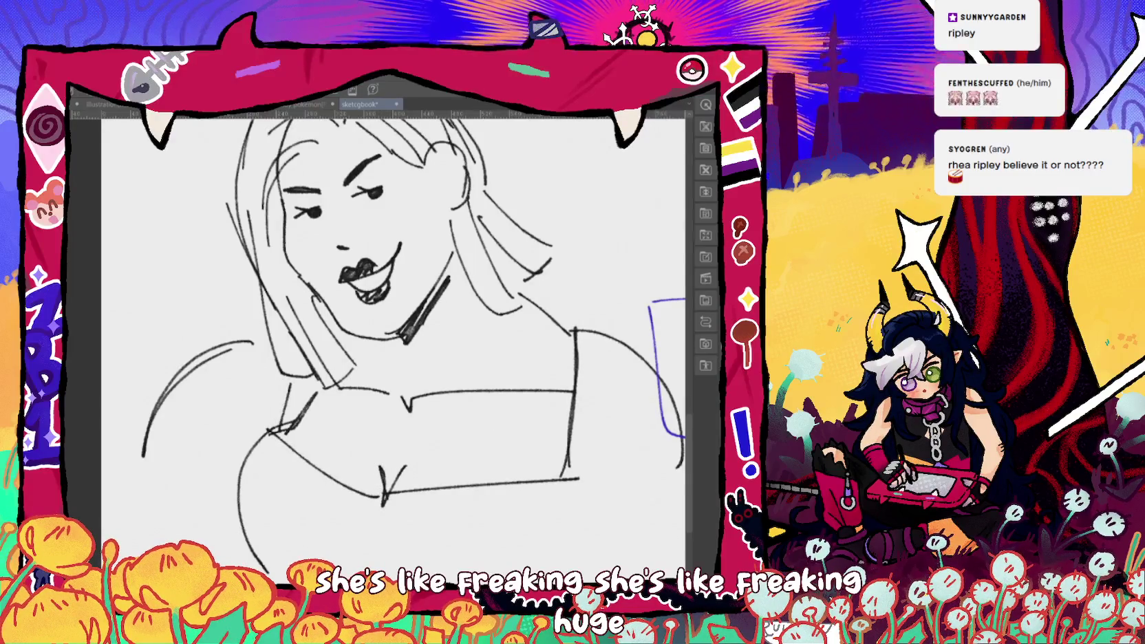
- Replace the stray left-shoulder strokes with one long arc and show the whole page
key(ctrl+z)
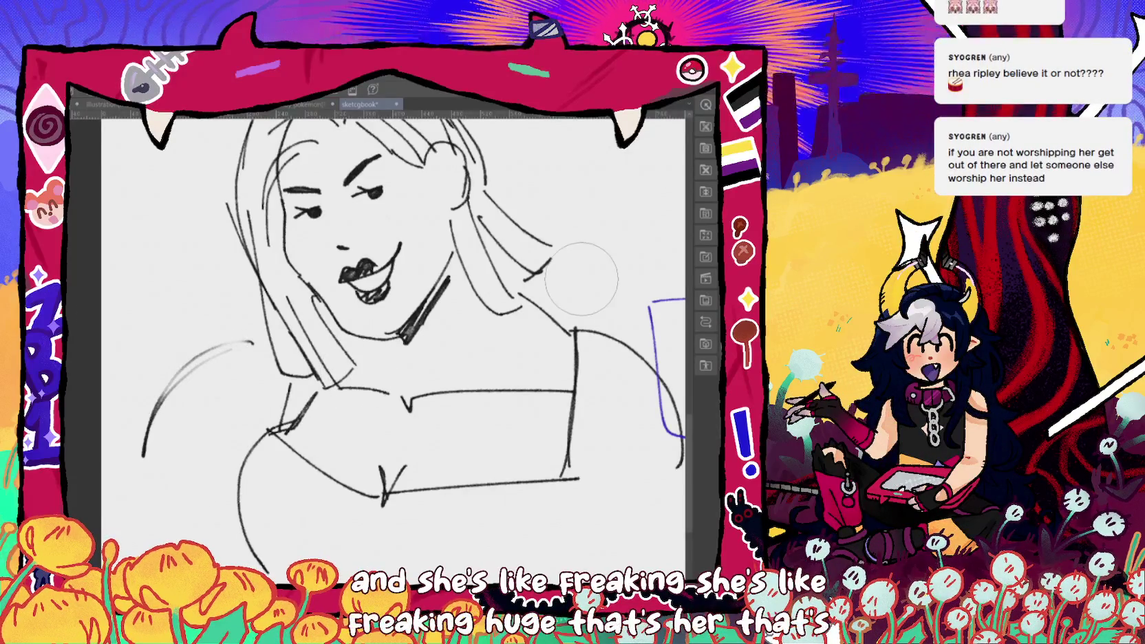
key(ctrl+z)
key(ctrl+z)
drag(258, 339, 174, 501)
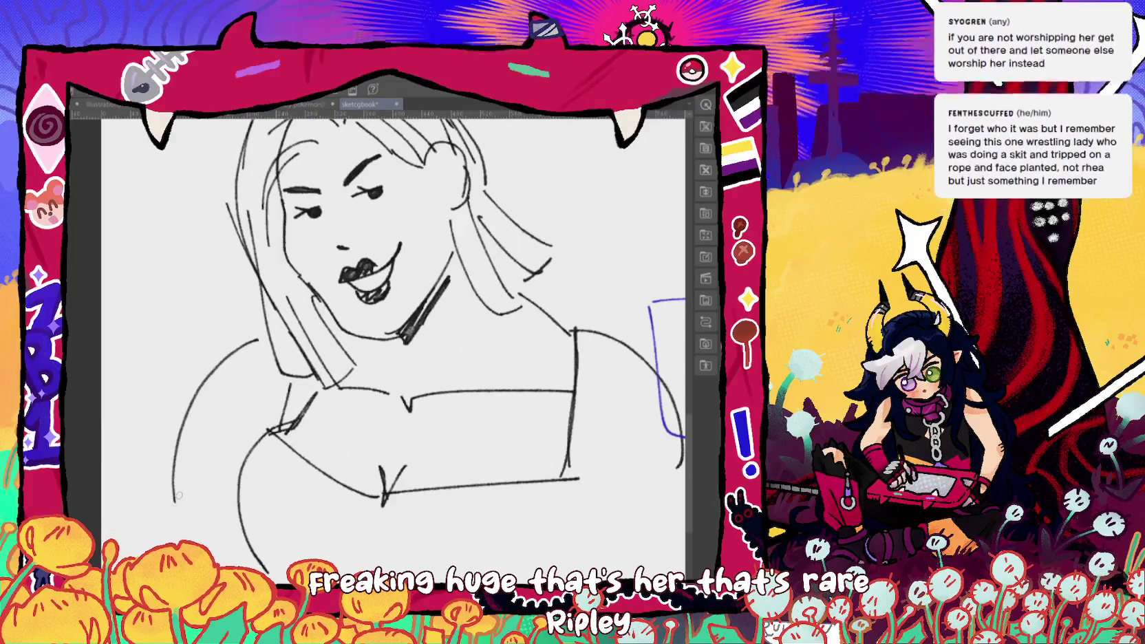
click(402, 305)
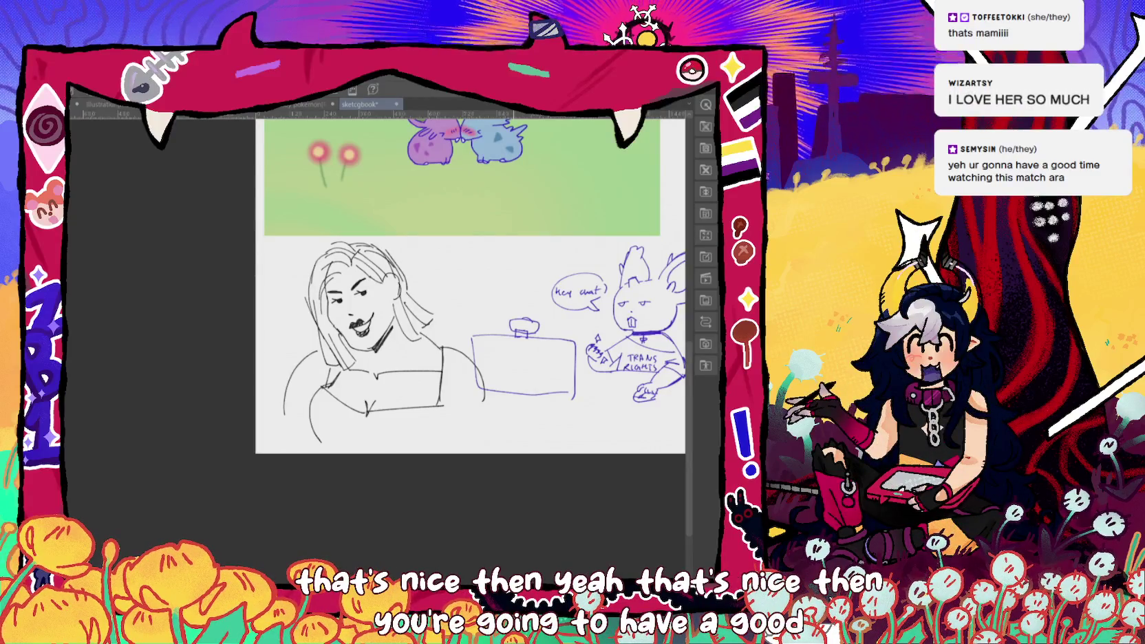
- Scroll up to the Nidoran painting and zoom in three levels on the kissing pair
scroll(461, 310, up, 3)
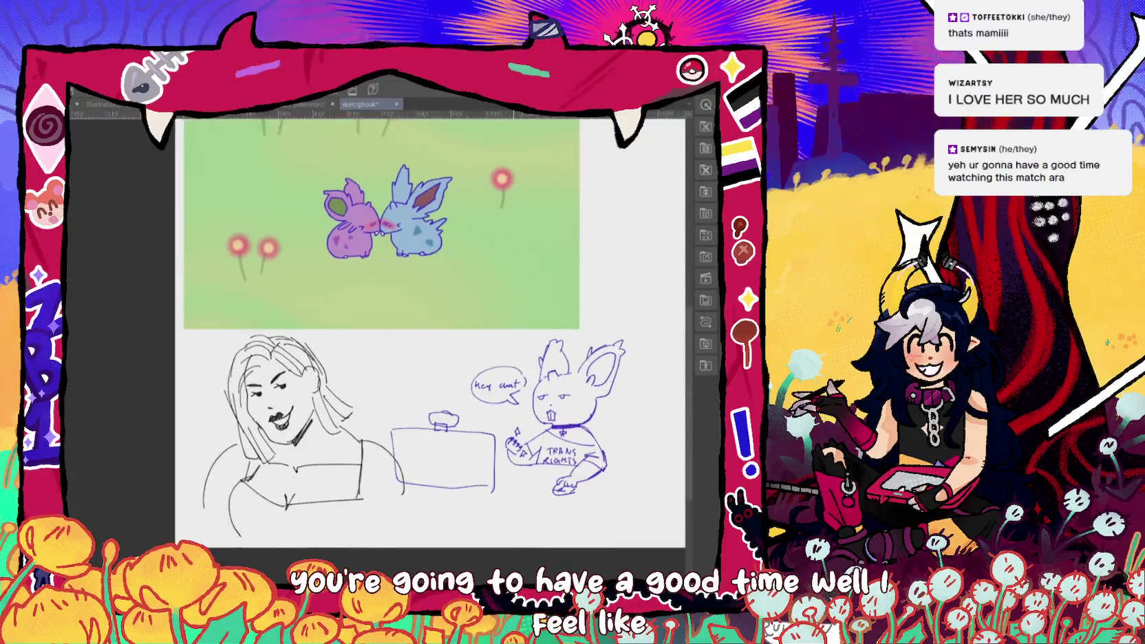
scroll(461, 309, up, 2)
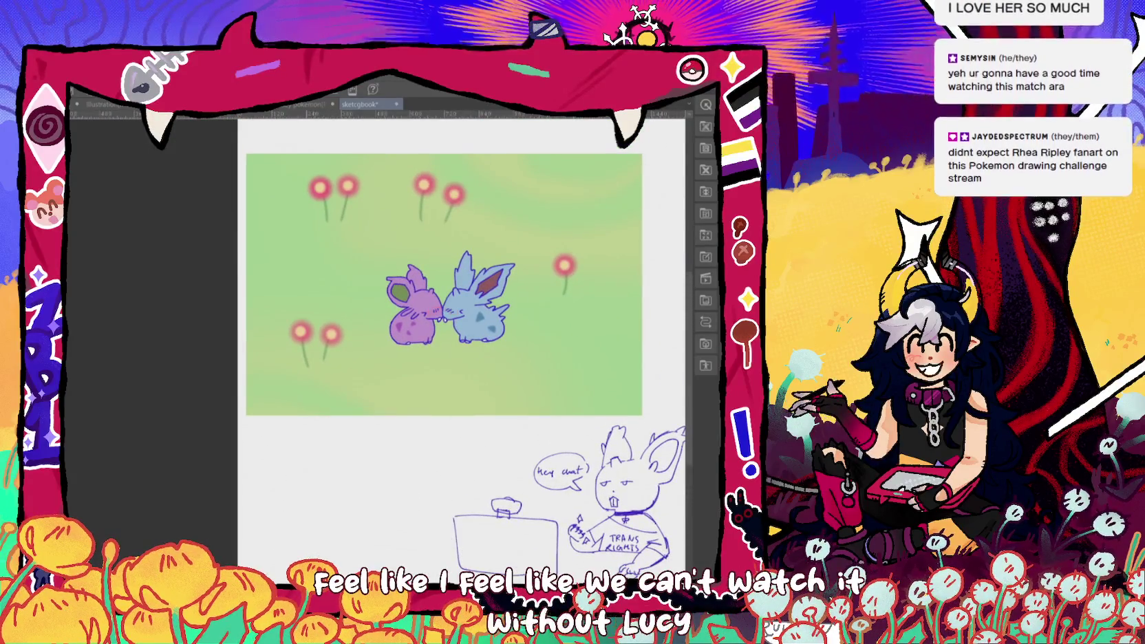
scroll(461, 310, up, 1)
scroll(440, 310, down, 1)
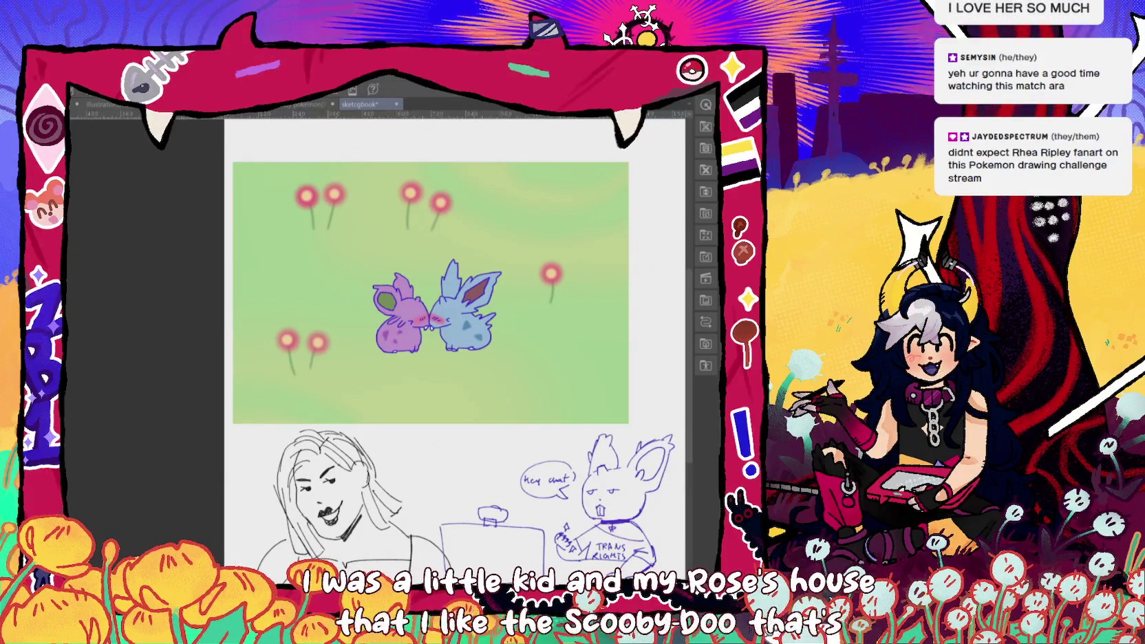
key(ctrl+plus)
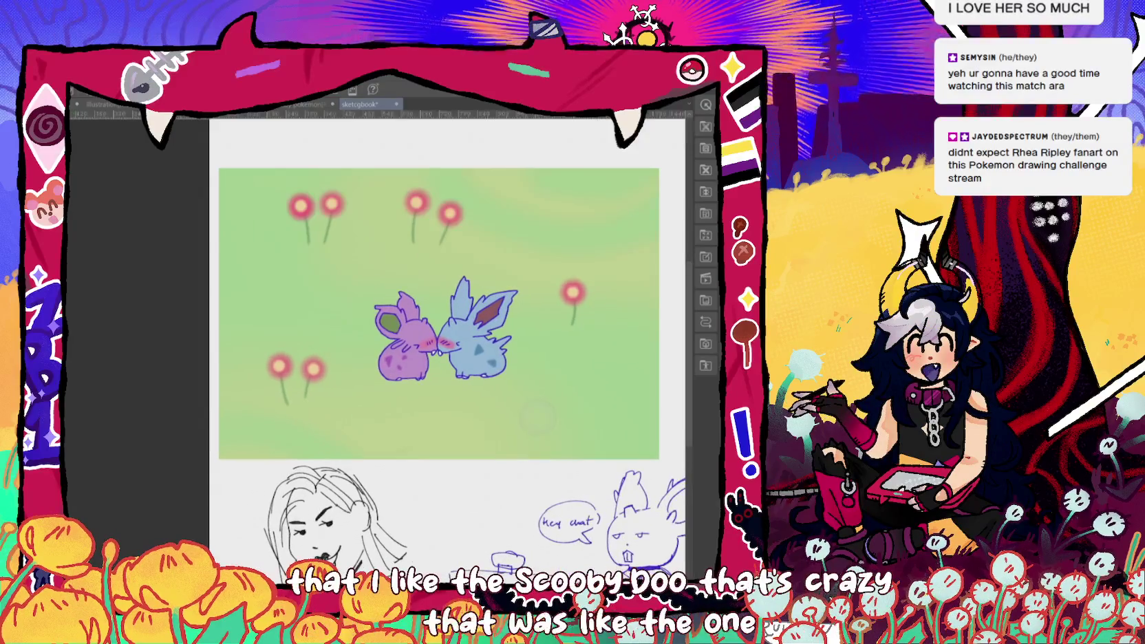
key(ctrl+plus)
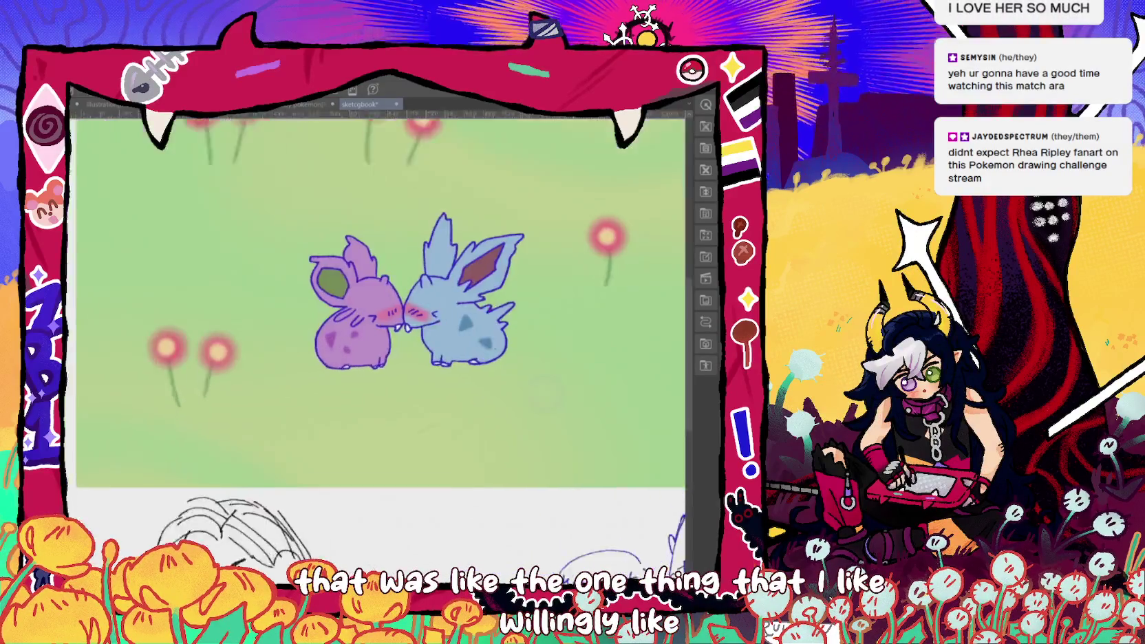
key(ctrl+plus)
- Paint a white oval and dot beside the blue Nidoran, redoing misplaced strokes
drag(399, 289, 391, 298)
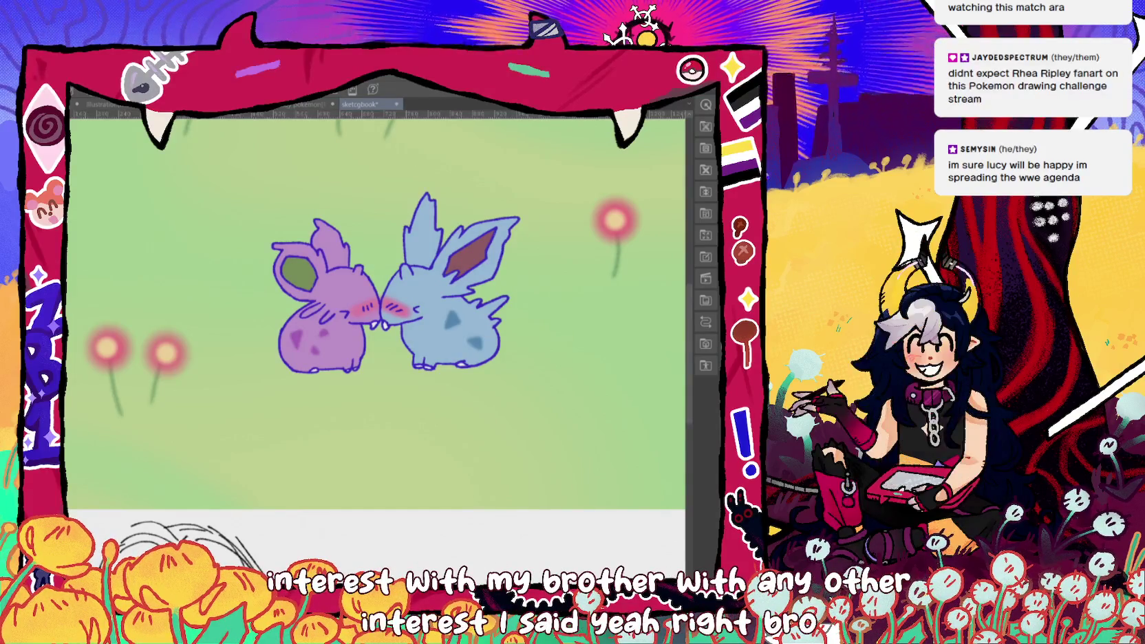
drag(537, 351, 513, 355)
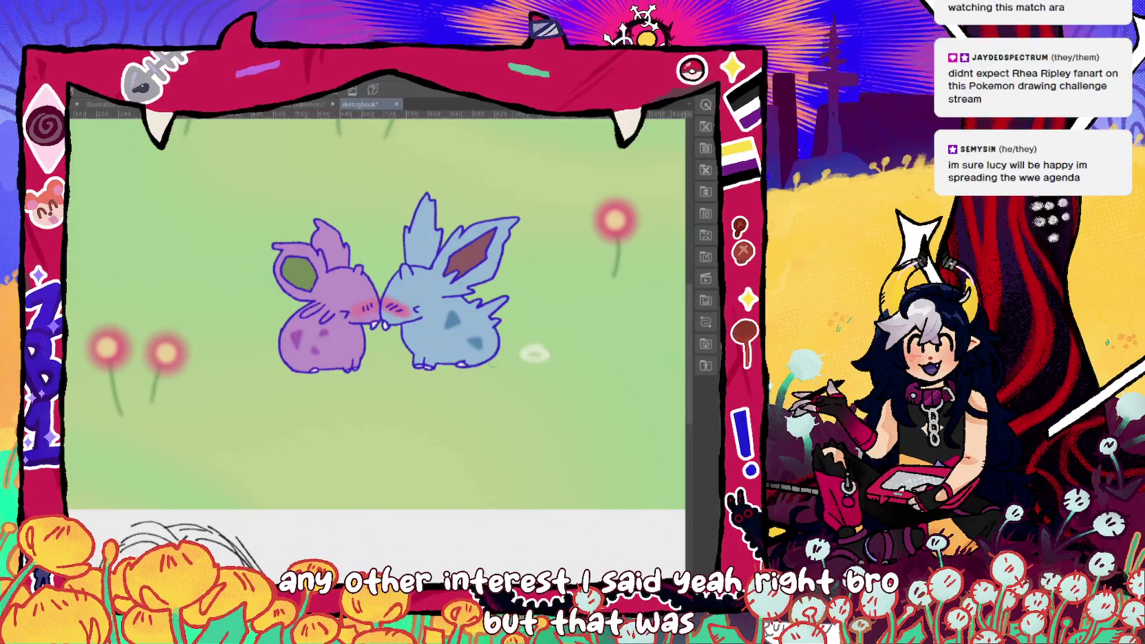
key(ctrl+z)
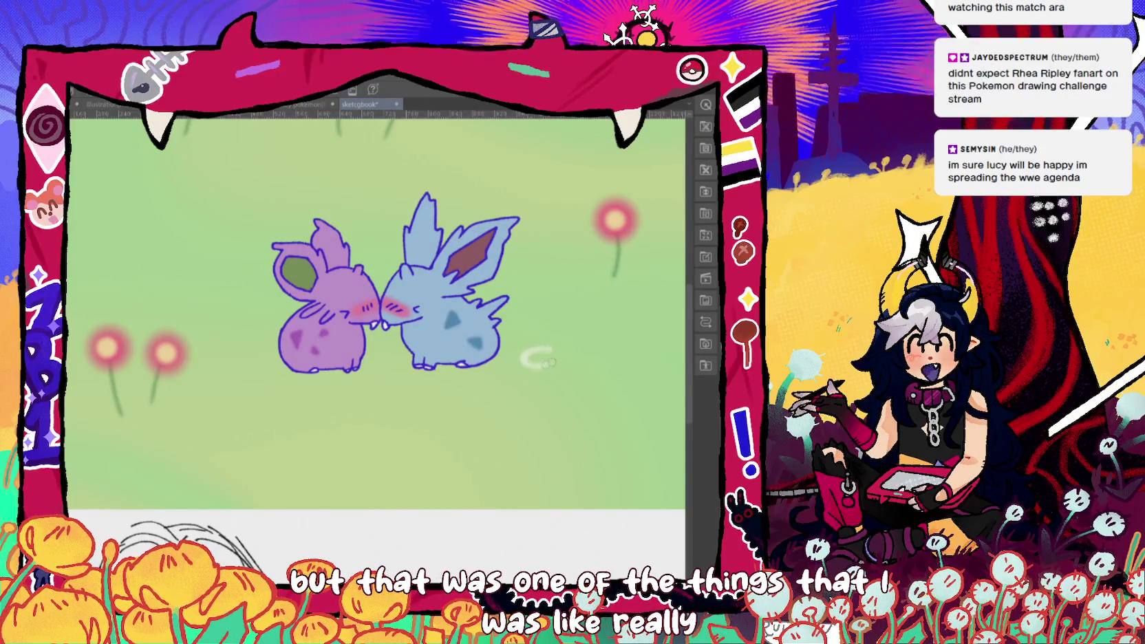
click(563, 370)
key(ctrl+z)
click(539, 365)
click(573, 373)
- Add a white oval left of the pair, plus an oval and three dots by the right-hand flower
mouse_move(240, 370)
mouse_down()
mouse_move(303, 369)
mouse_move(294, 363)
mouse_up()
click(284, 391)
drag(447, 289, 332, 289)
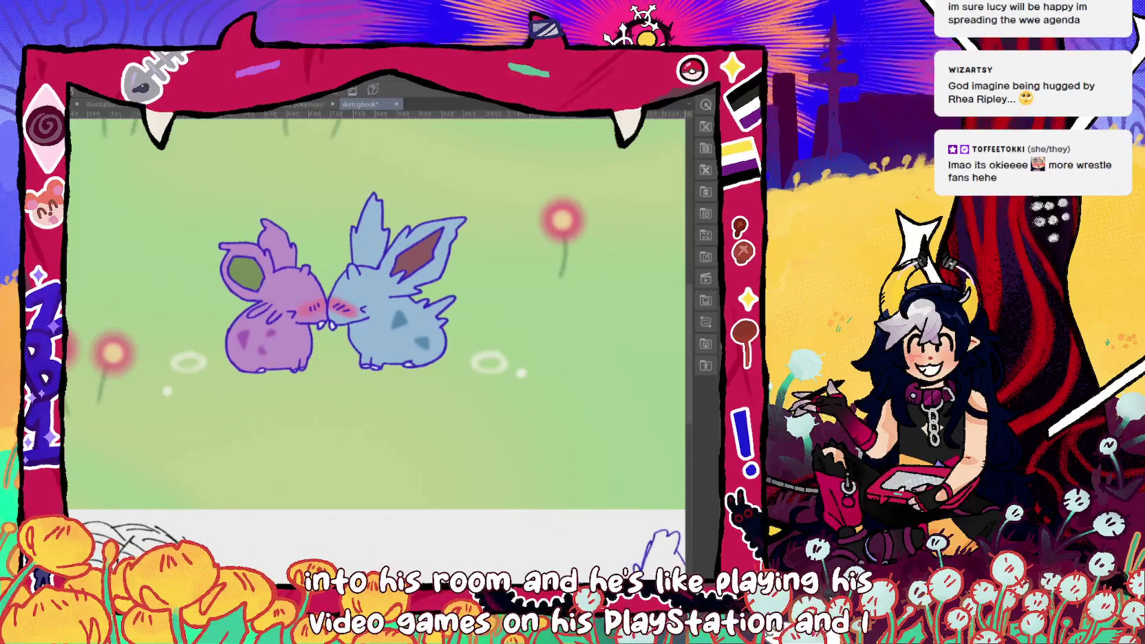
drag(513, 287, 524, 284)
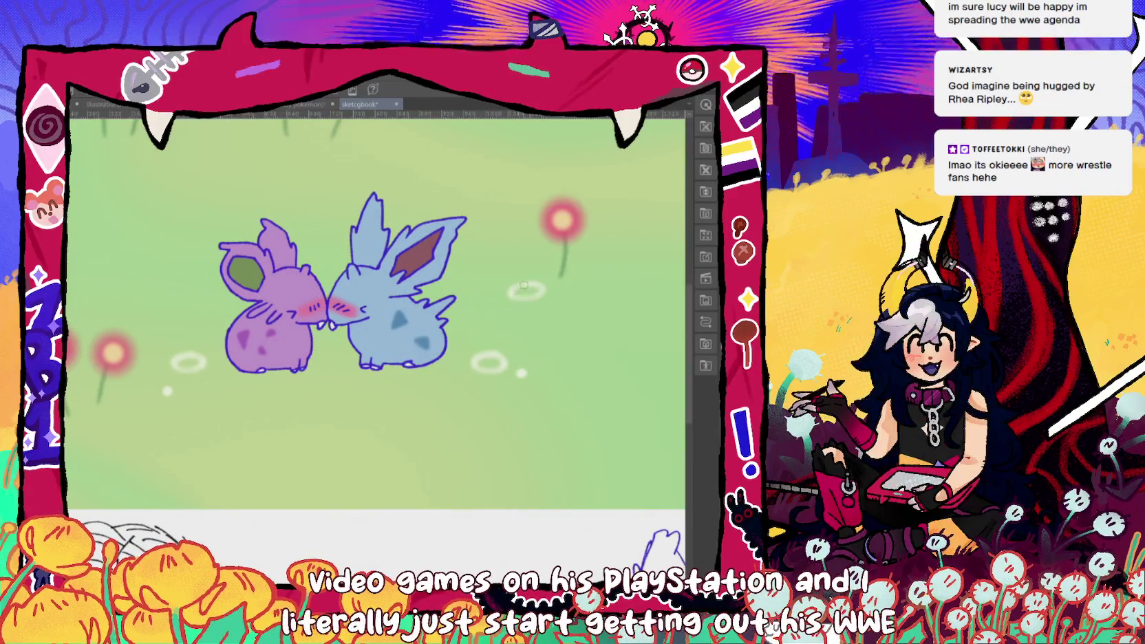
click(489, 304)
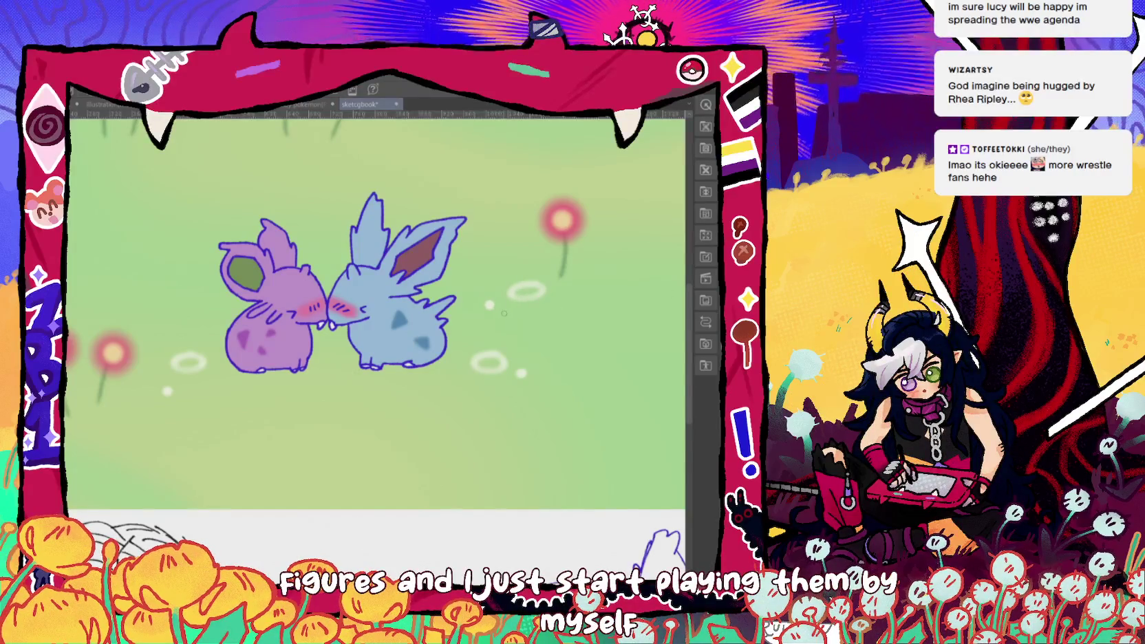
click(504, 313)
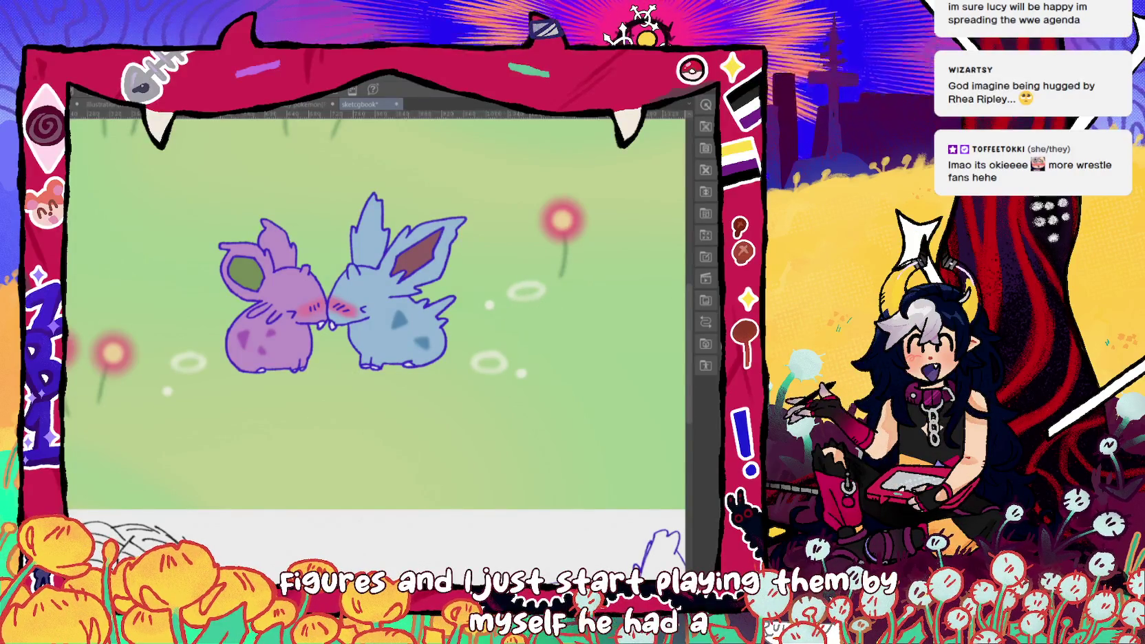
click(510, 310)
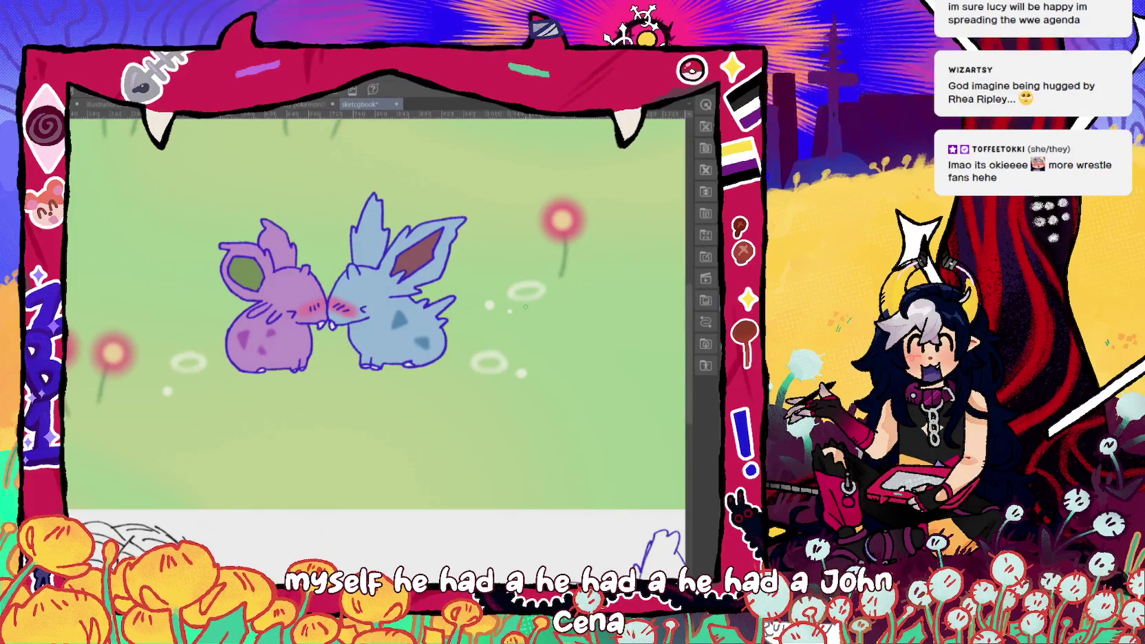
- Paint a white oval ring and a dot left of the purple Nidoran
drag(525, 306, 668, 306)
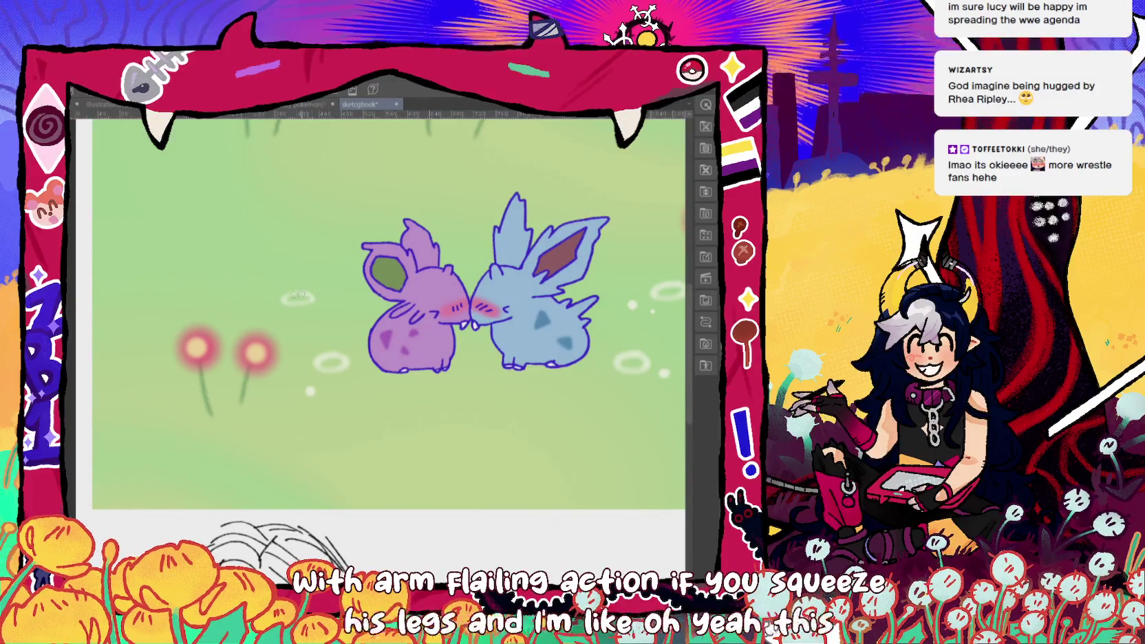
drag(313, 285, 315, 288)
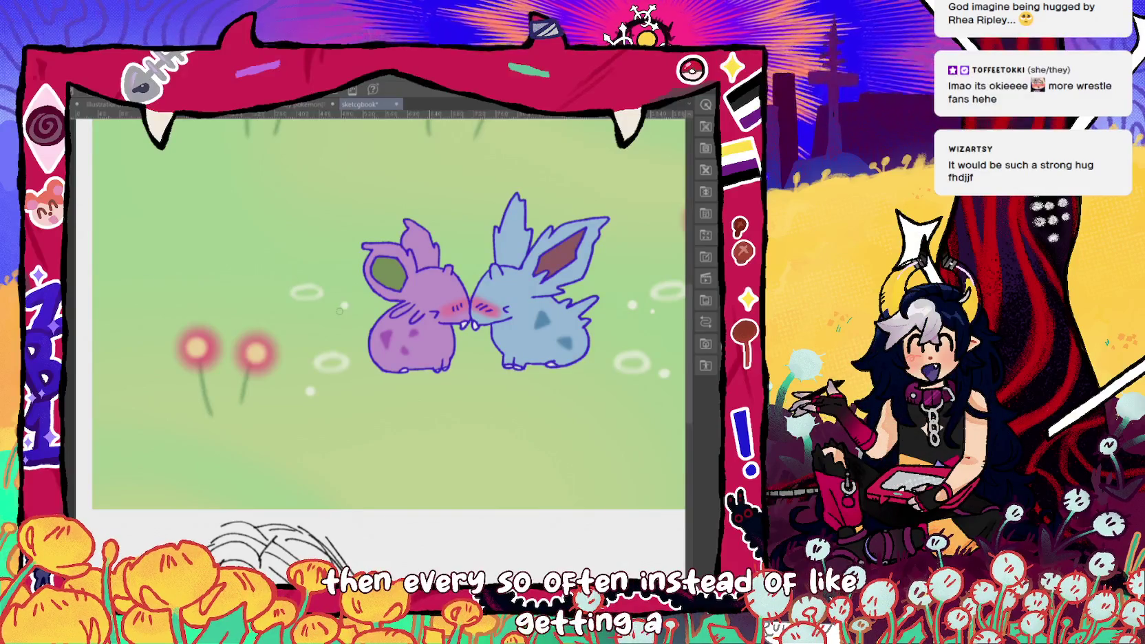
click(280, 263)
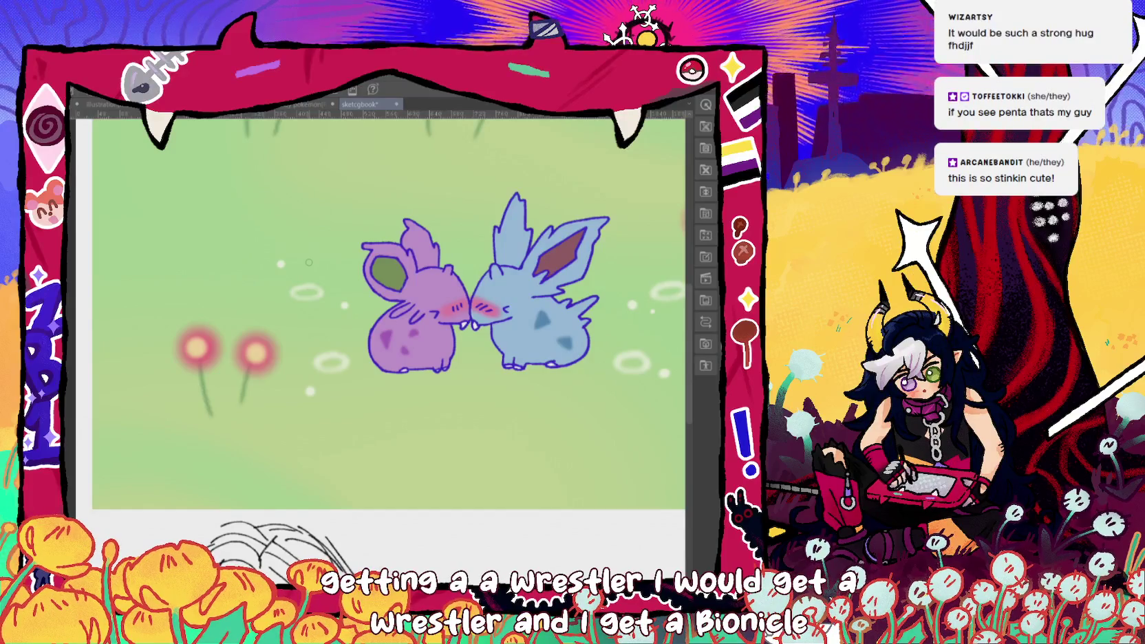
drag(309, 263, 266, 238)
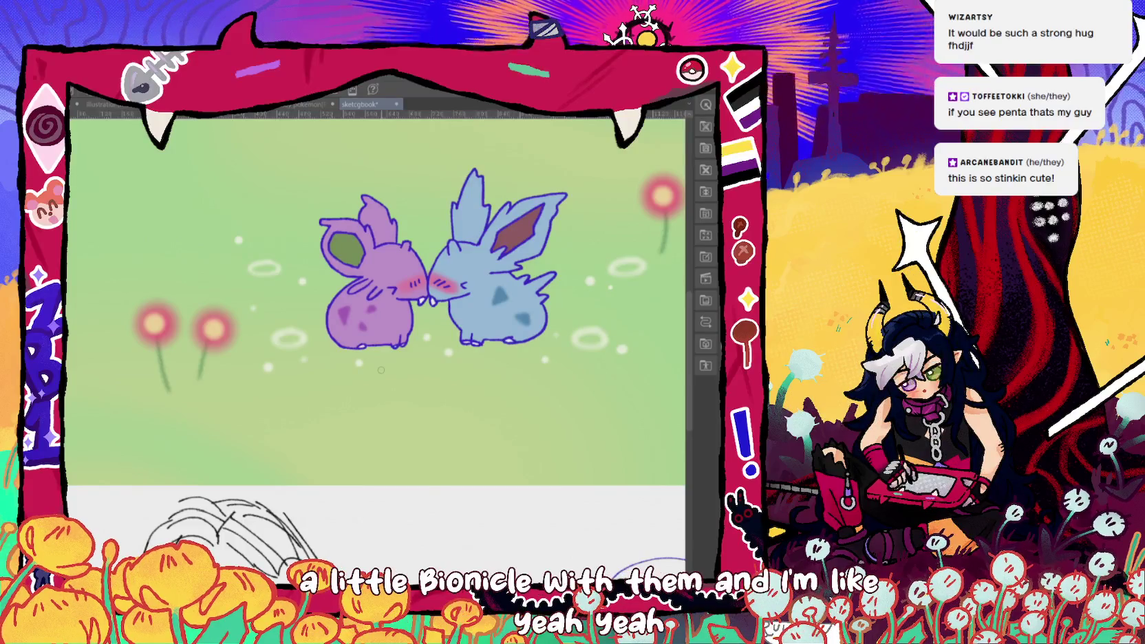
scroll(381, 370, down, 2)
- Add small white ellipse rings in the upper grass, undoing one stray ring
scroll(380, 370, down, 1)
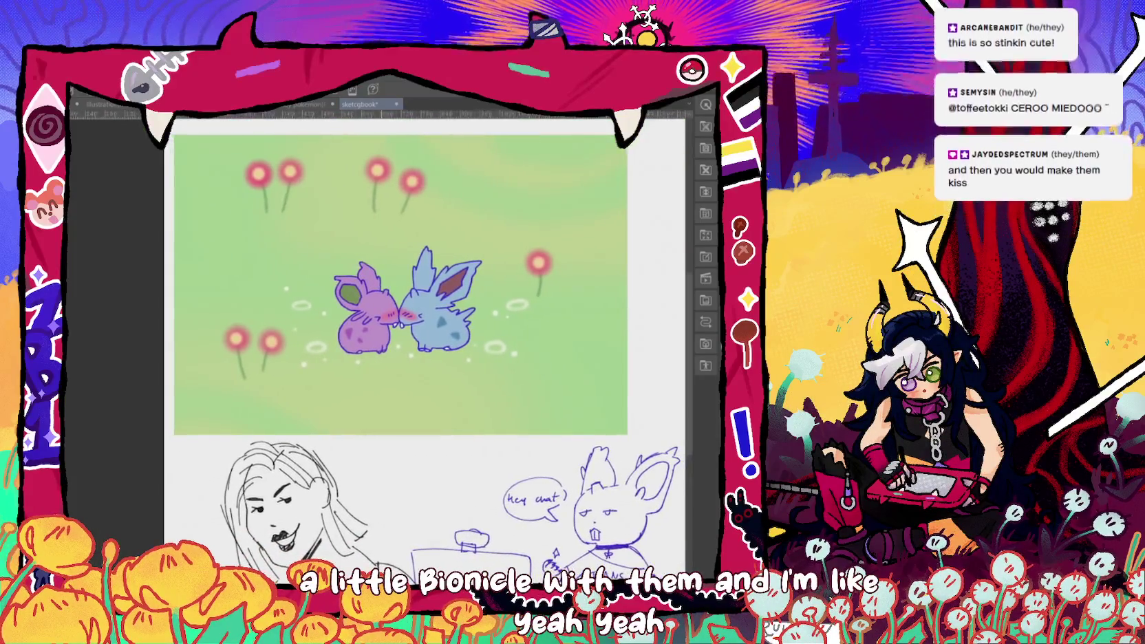
scroll(257, 206, up, 2)
scroll(258, 207, up, 1)
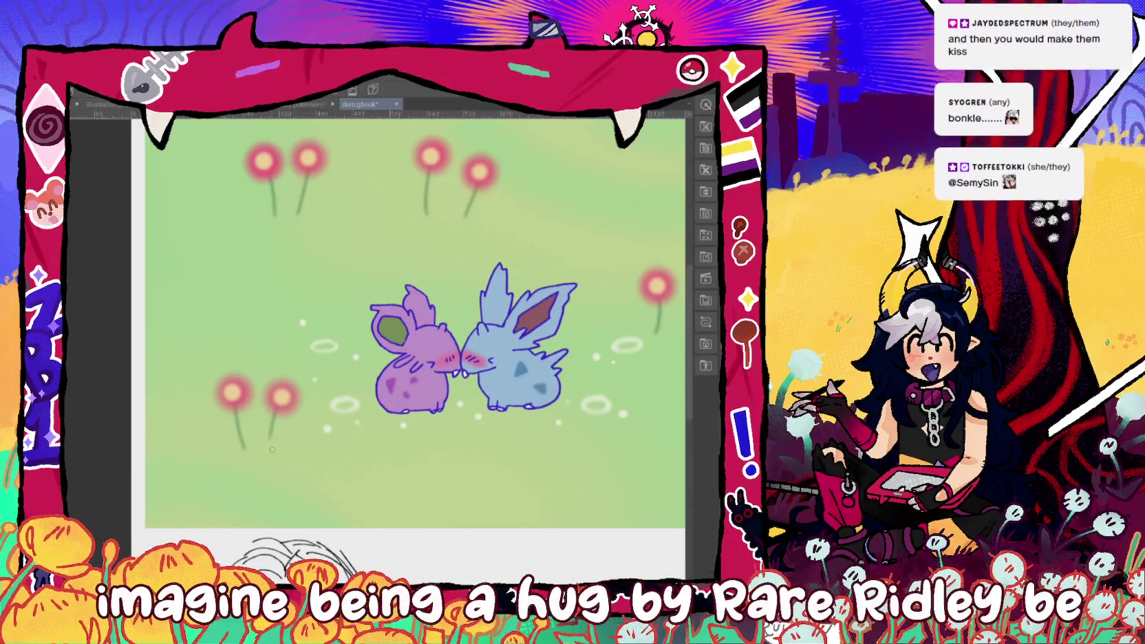
drag(291, 445, 293, 446)
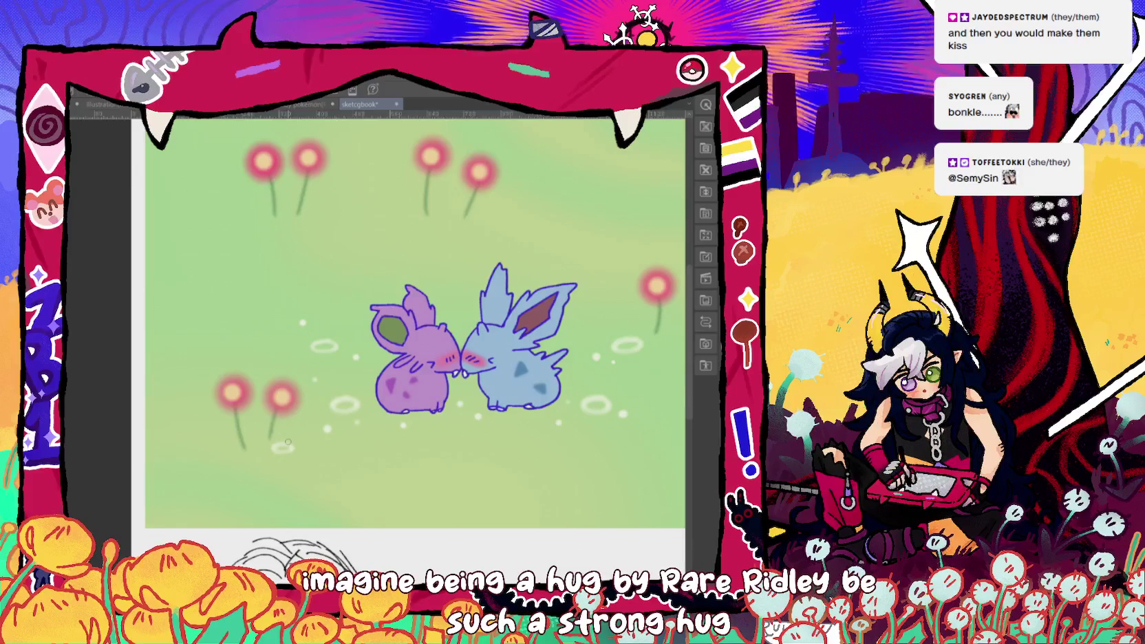
key(ctrl+z)
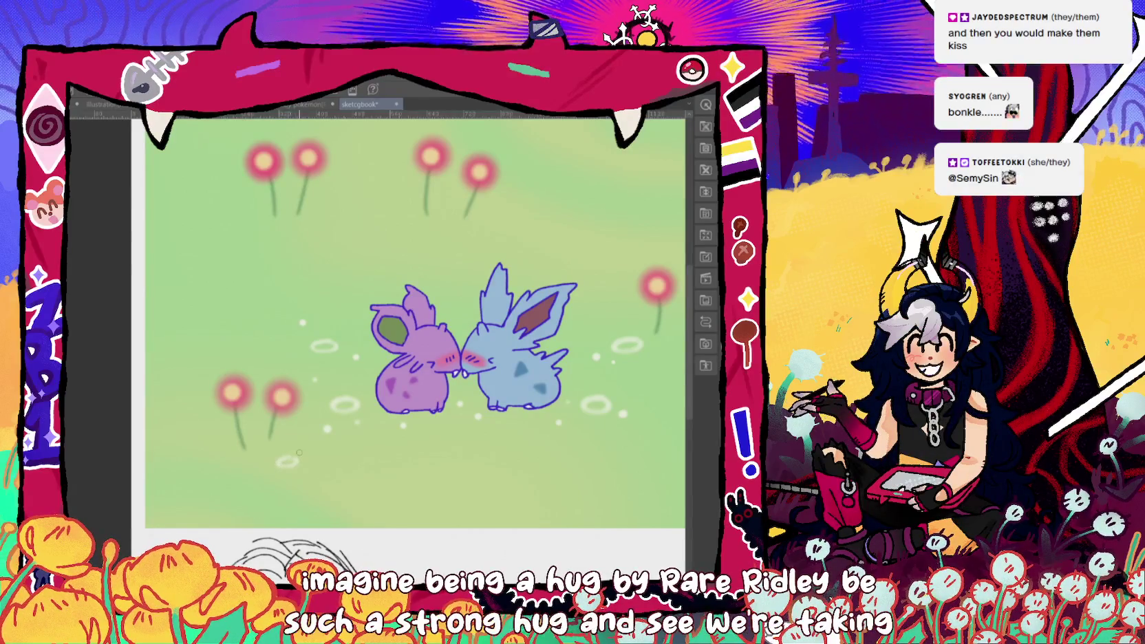
drag(290, 457, 125, 595)
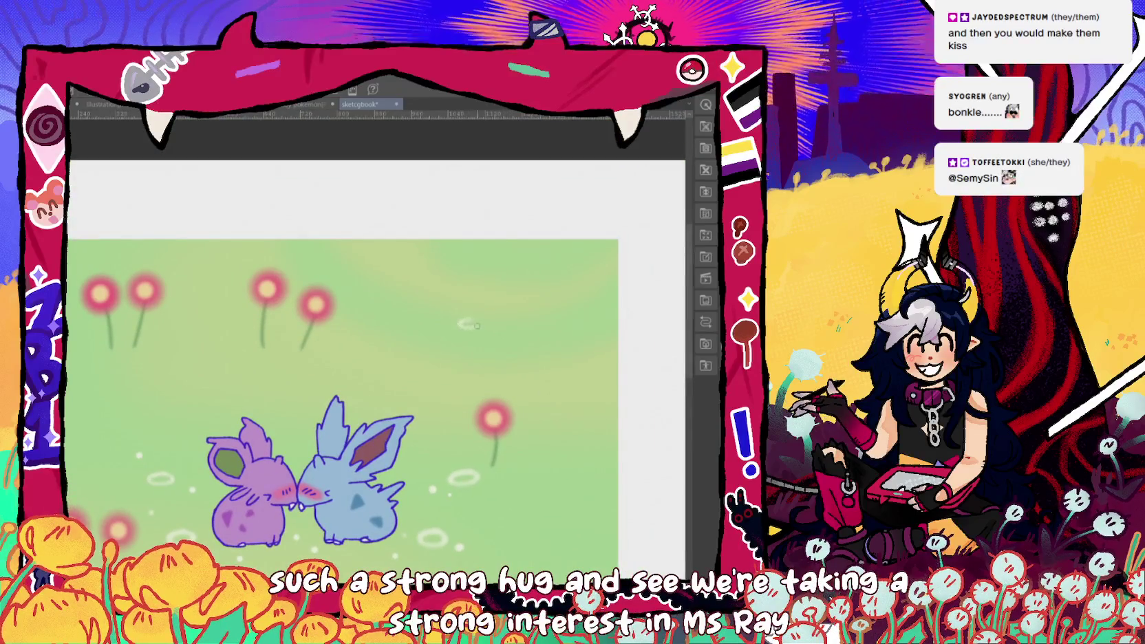
click(470, 321)
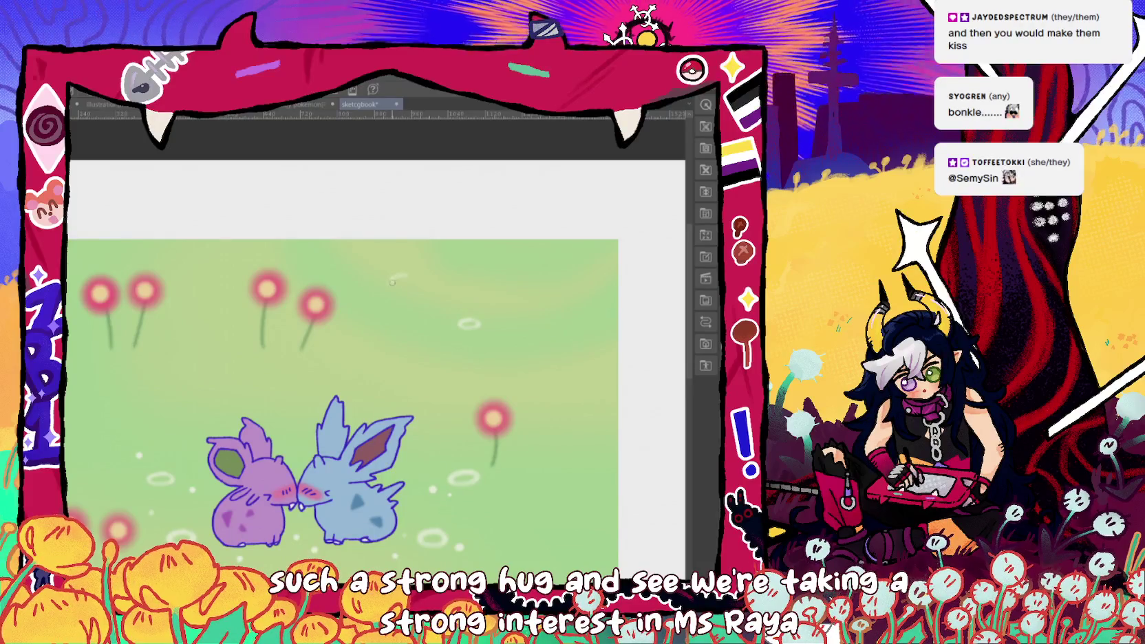
click(398, 276)
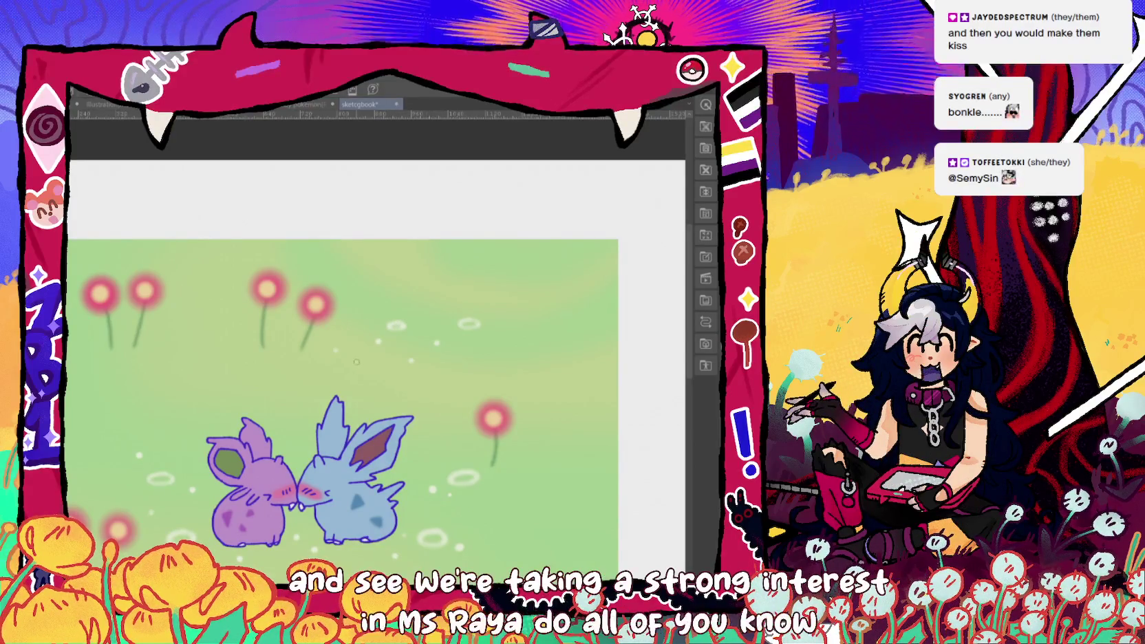
scroll(365, 355, left, 5)
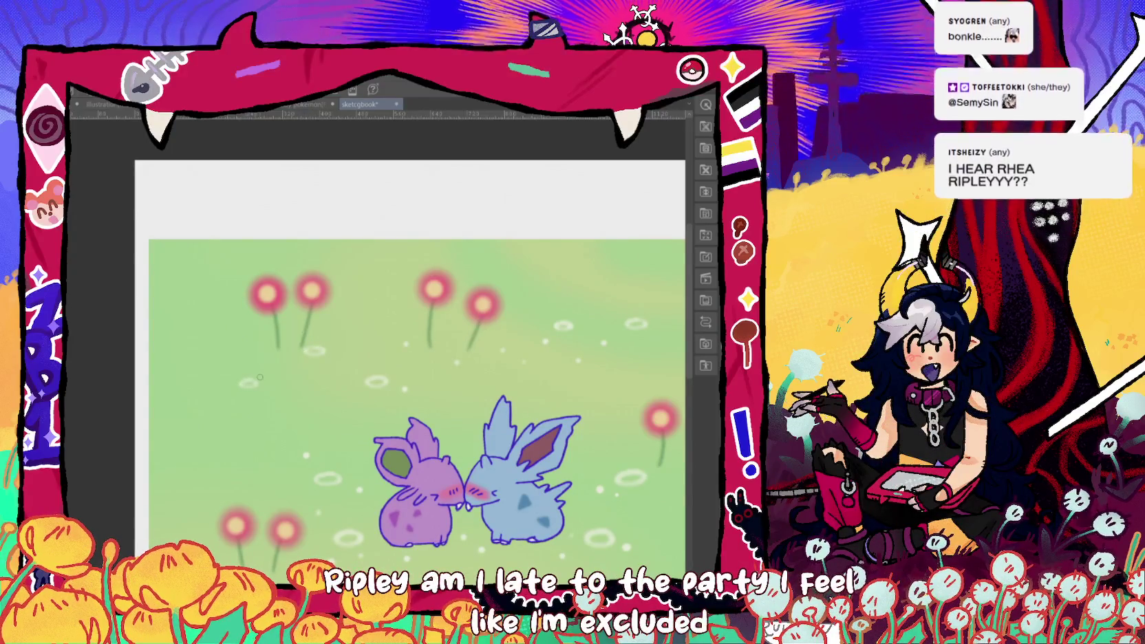
drag(259, 377, 211, 320)
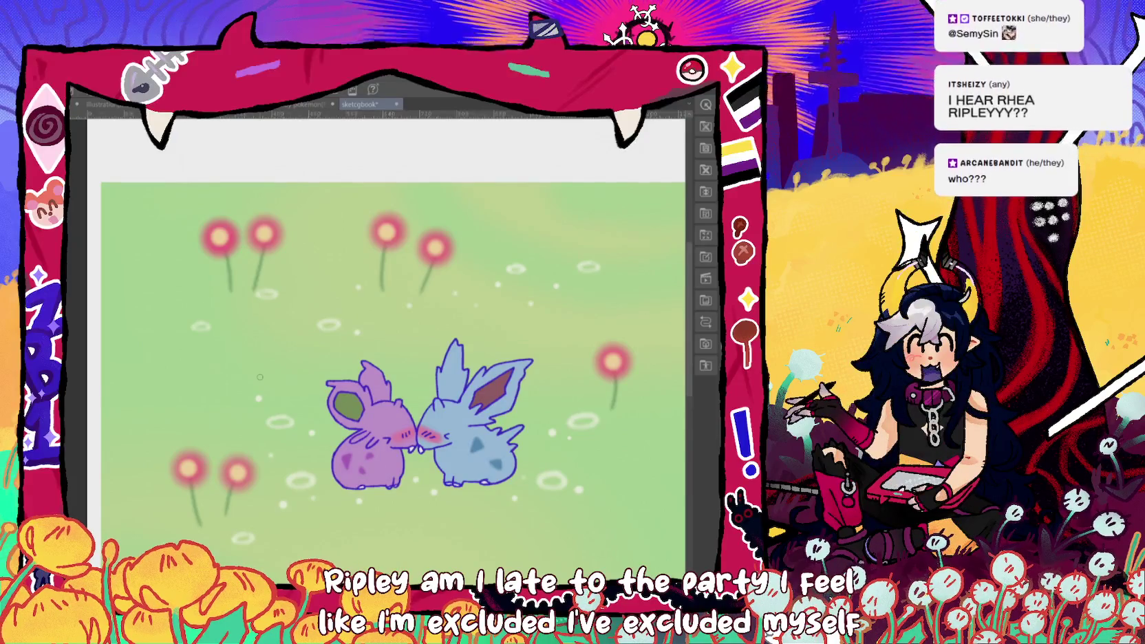
drag(260, 376, 215, 366)
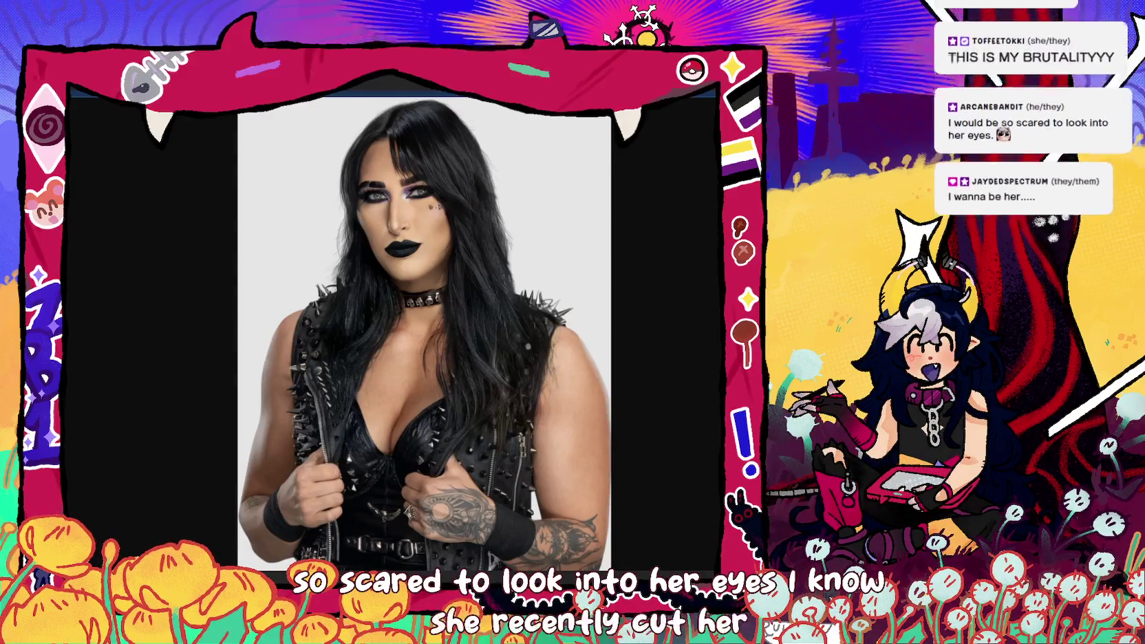
- View the Villains Wiki wrestler image at full size, then return to the results
key(ctrl+w)
click(345, 293)
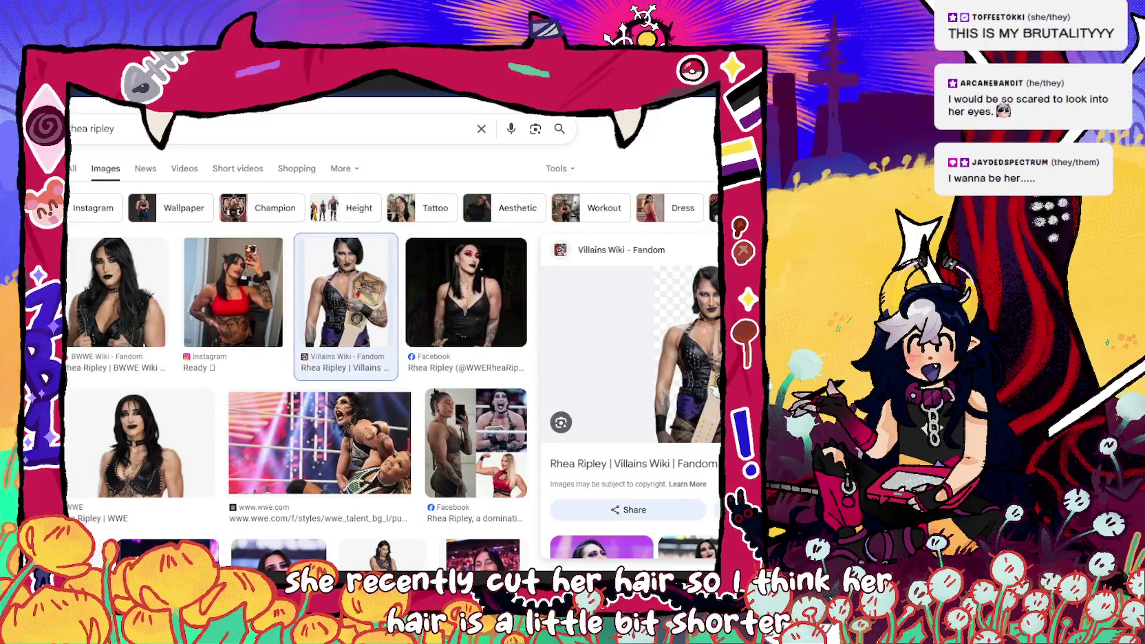
click(688, 355)
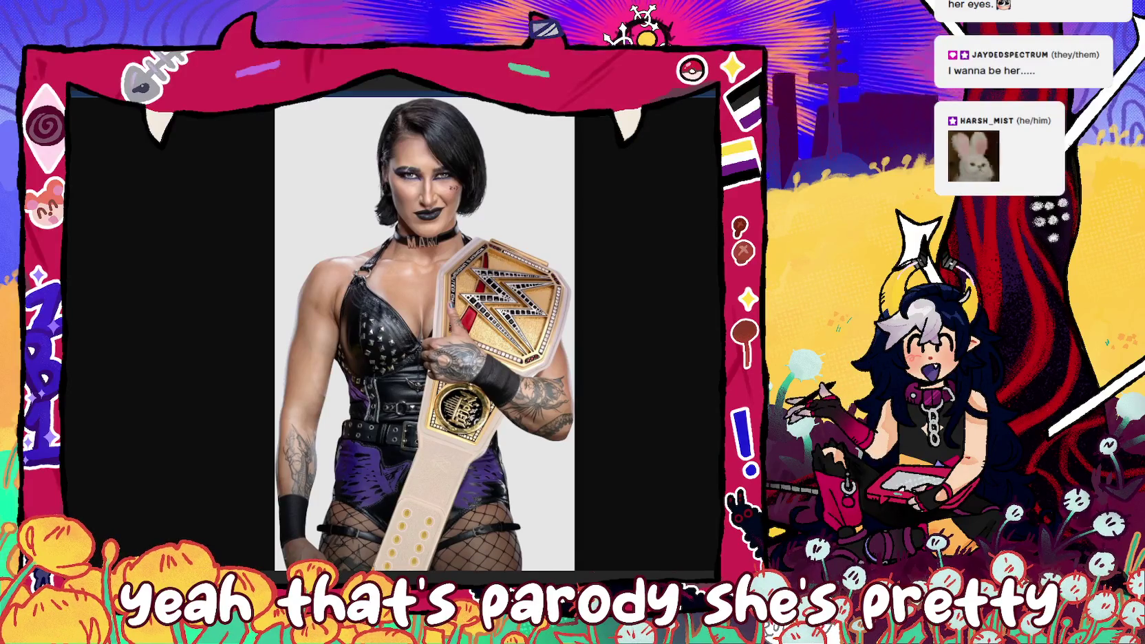
key(alt+Left)
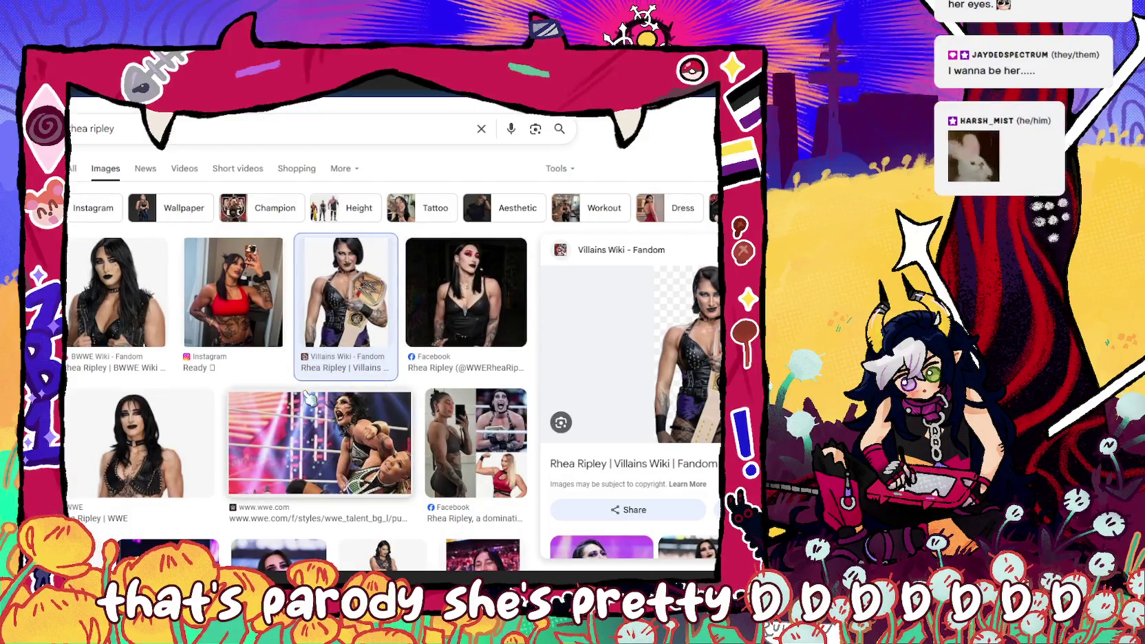
- Open the Reddit post with the locker-room photo
scroll(282, 402, down, 5)
scroll(282, 403, down, 2)
scroll(282, 402, up, 2)
click(138, 378)
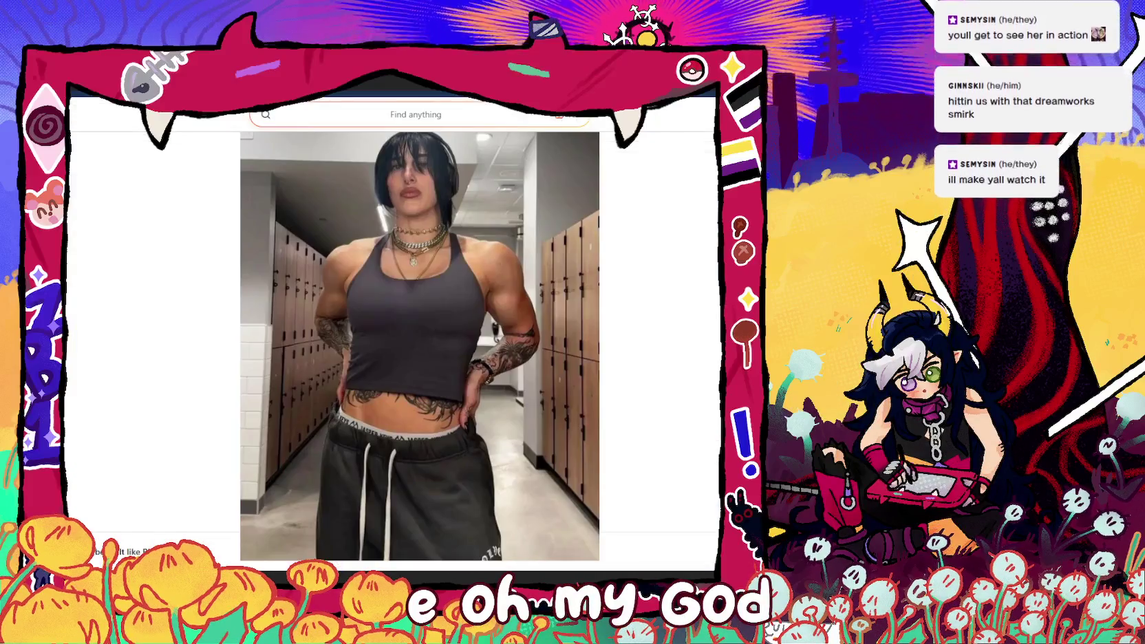
click(660, 310)
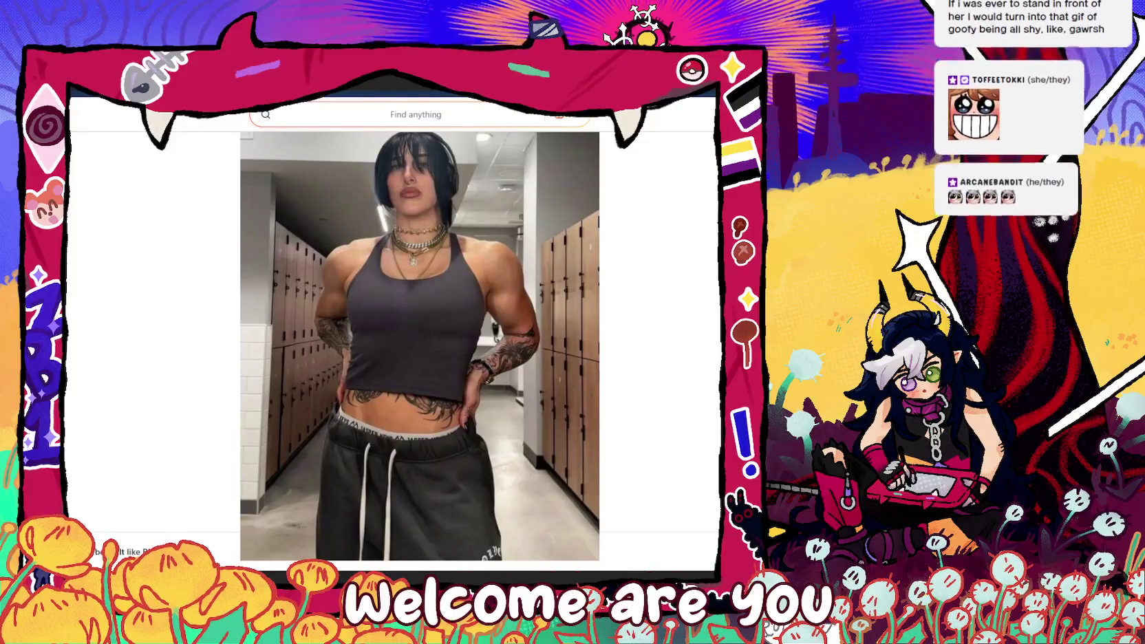
- Back in the results, preview the RAW wrestling and action-figure images
key(ctrl+w)
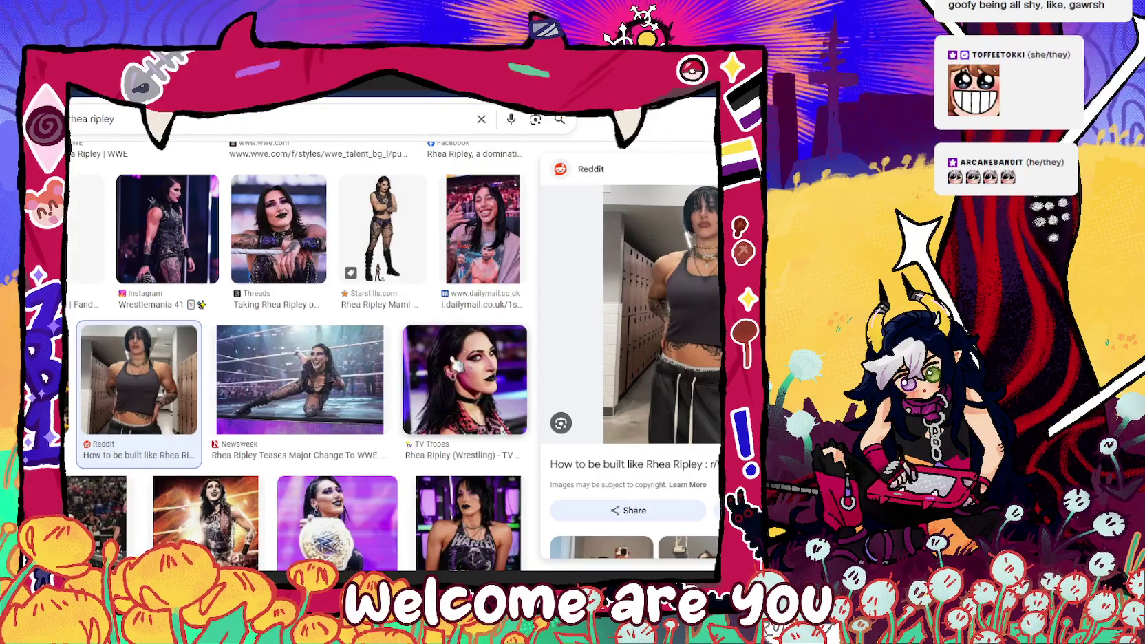
scroll(441, 370, down, 3)
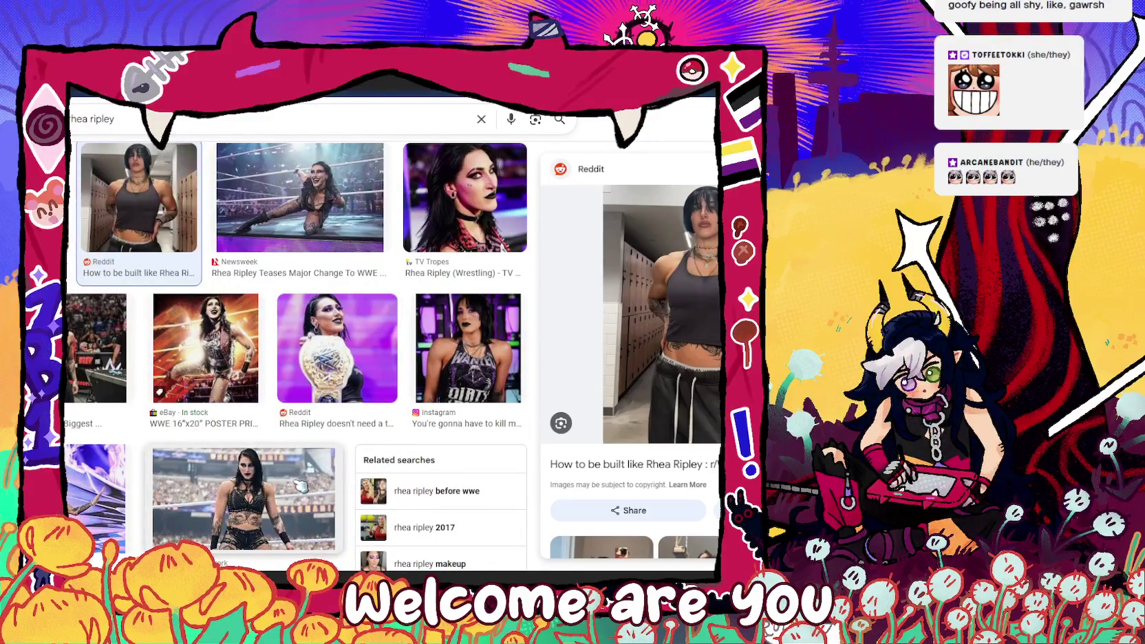
scroll(300, 486, down, 2)
scroll(301, 485, down, 2)
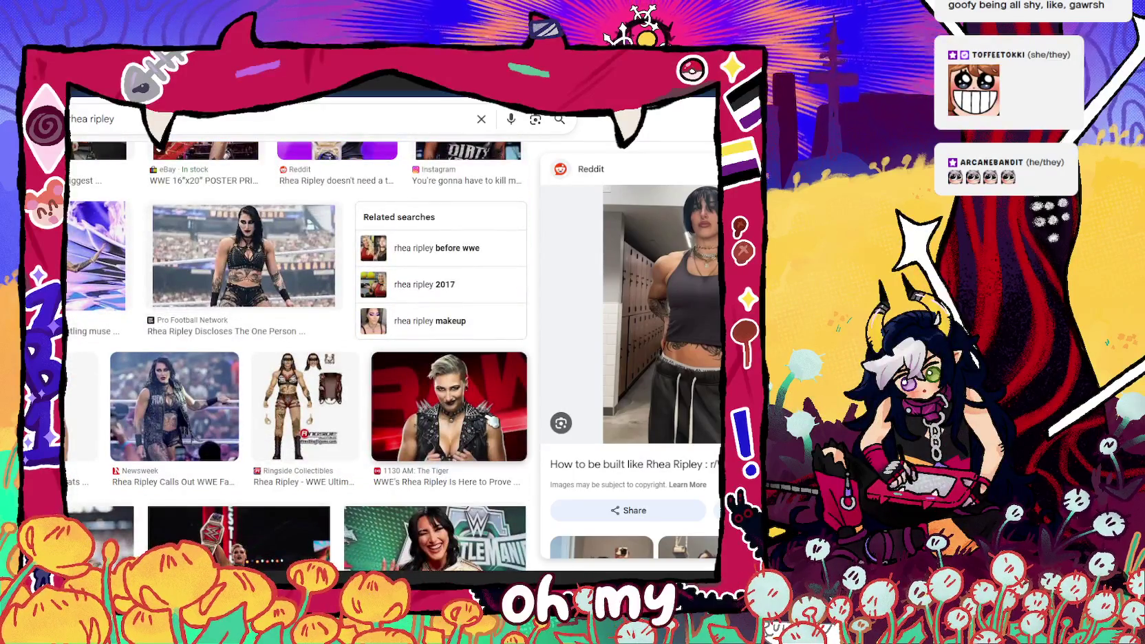
click(496, 423)
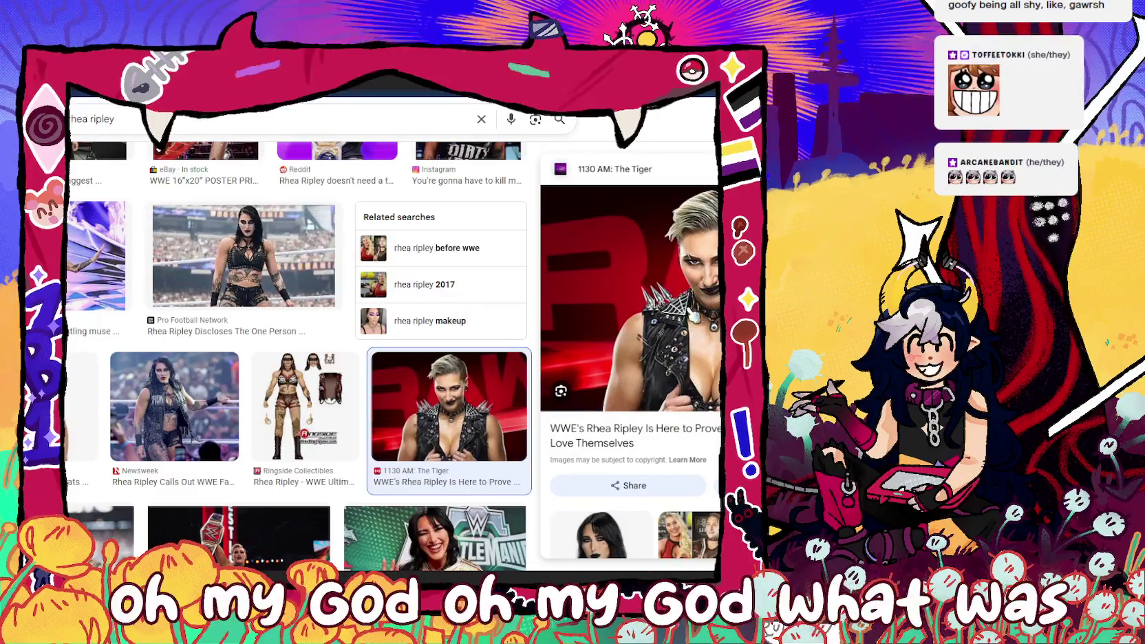
scroll(301, 358, down, 3)
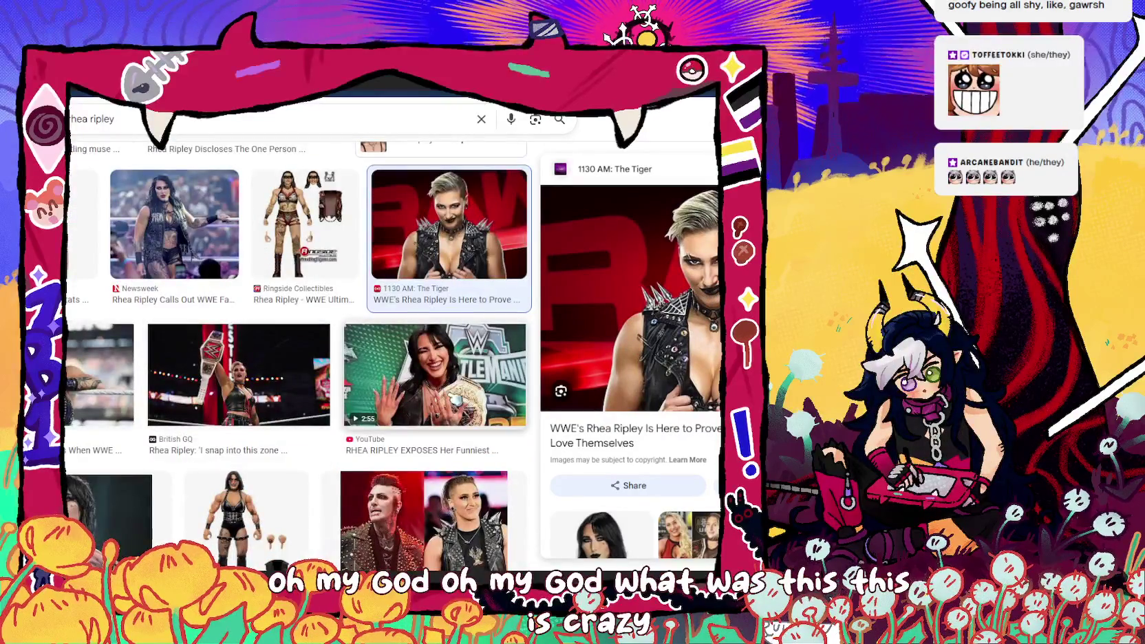
scroll(435, 421, down, 3)
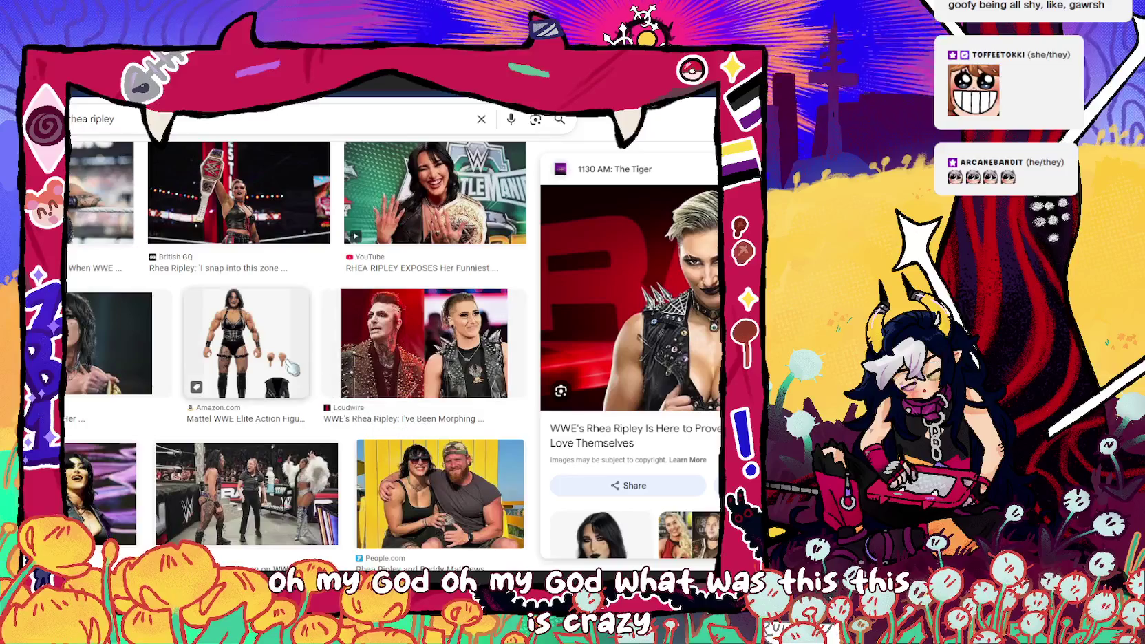
click(290, 366)
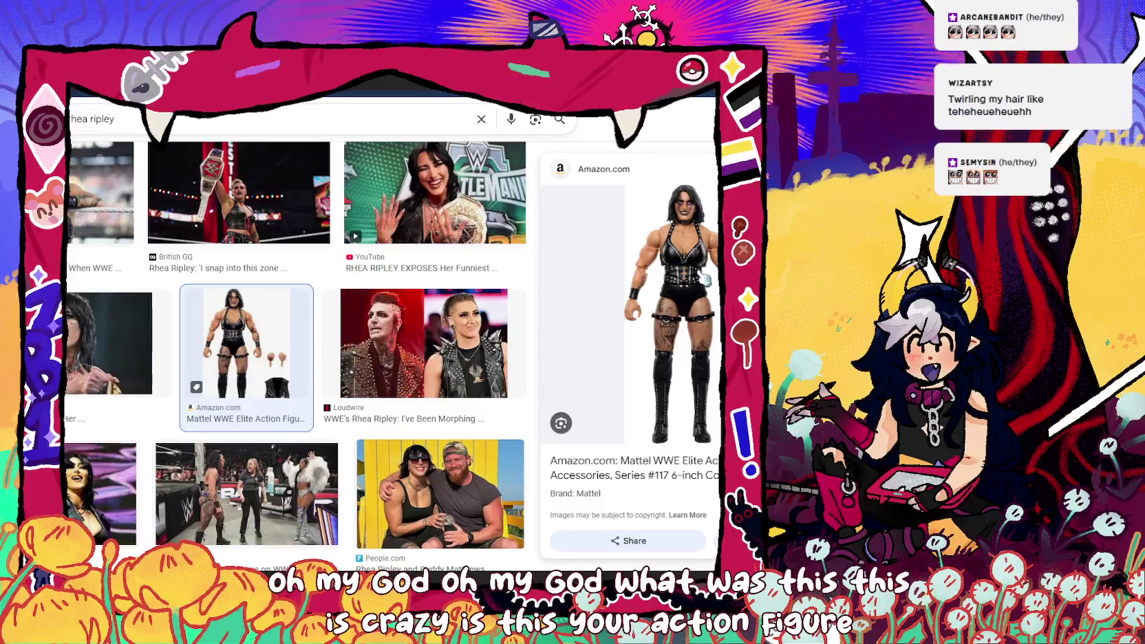
- View the People.com couple photo at full size, then return to the results
scroll(630, 310, down, 2)
scroll(296, 344, down, 1)
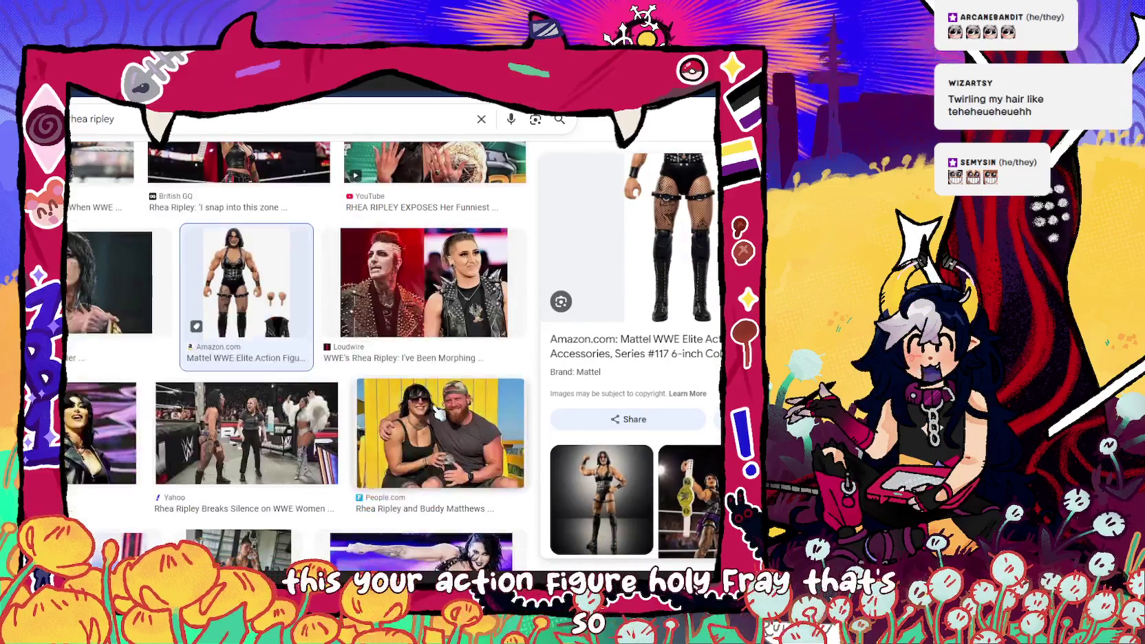
click(436, 430)
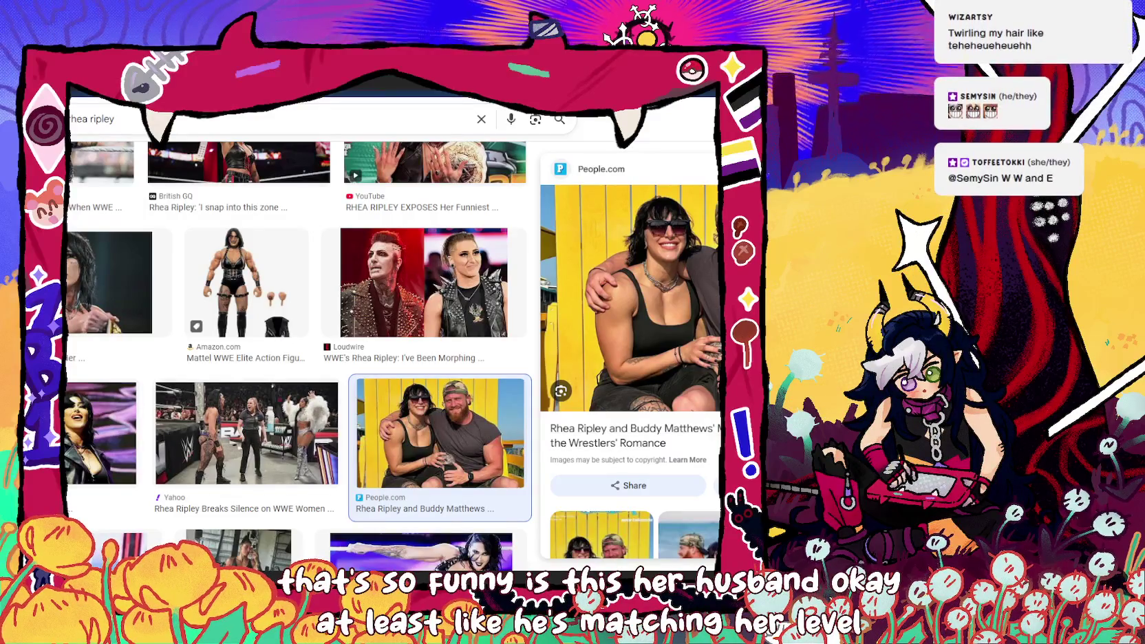
click(630, 296)
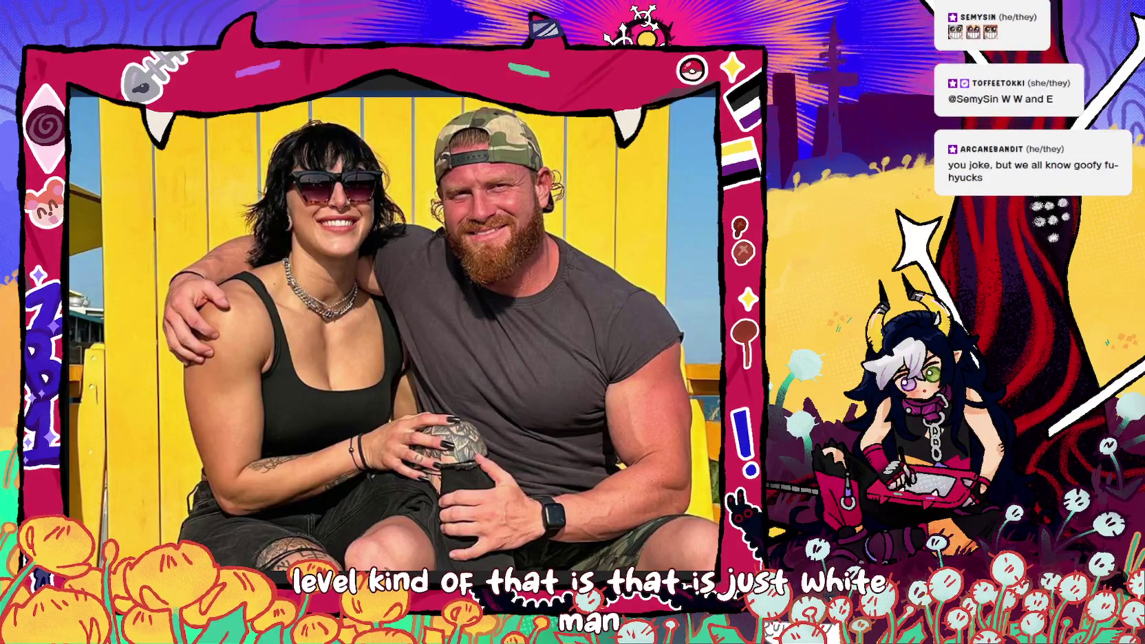
click(694, 158)
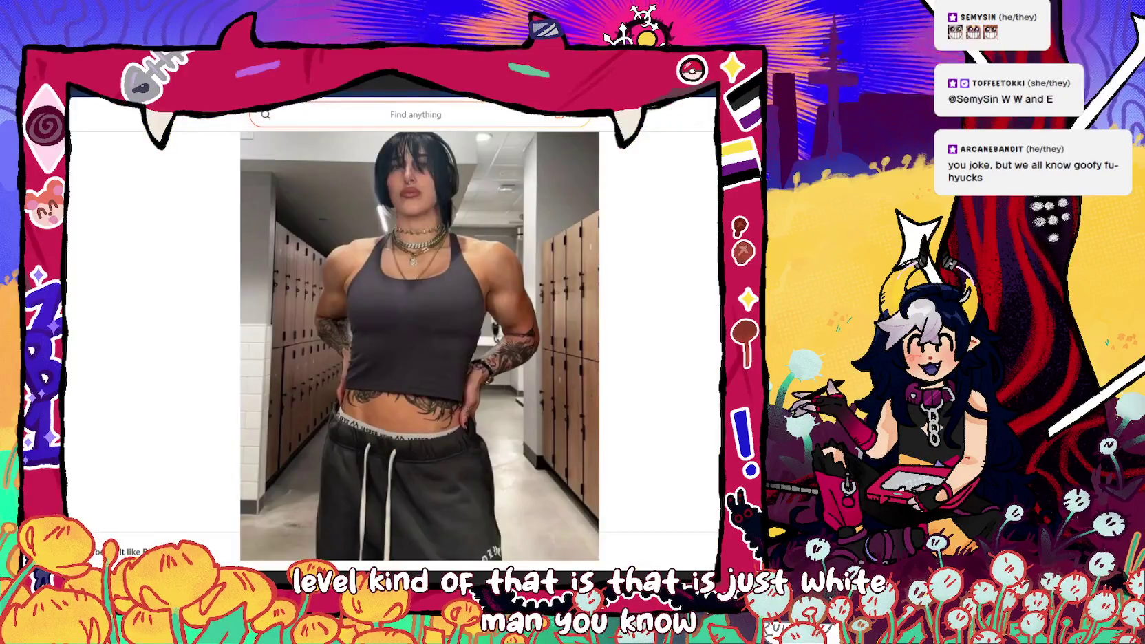
key(alt+Left)
key(alt+Left)
key(alt+Left)
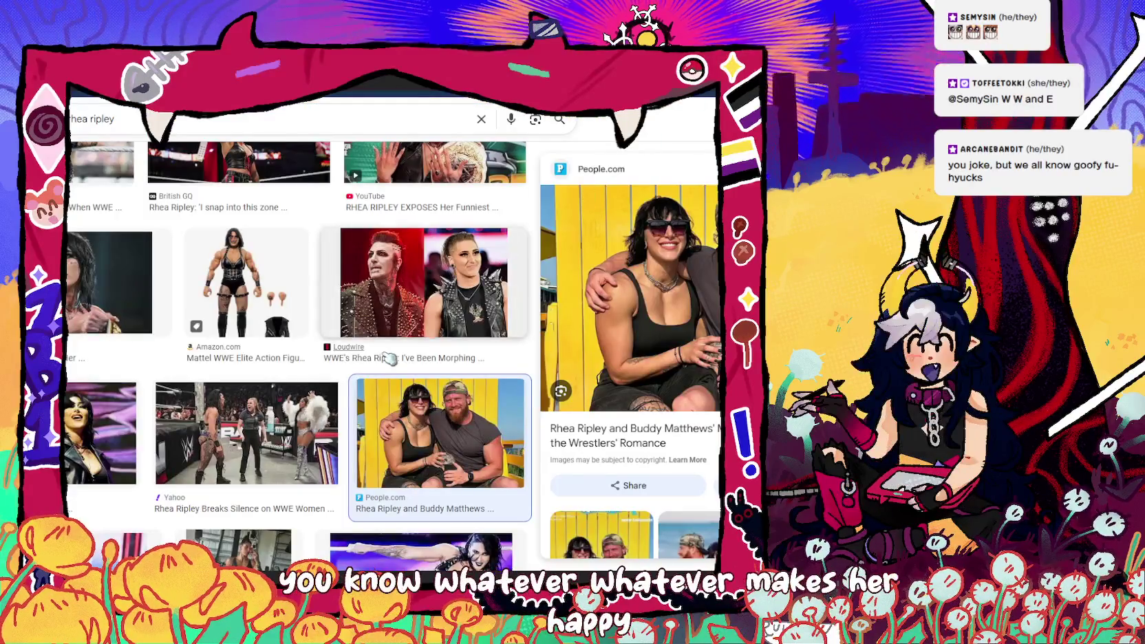
- Preview the Wrestling Attitude pose photo, then go to the shooty shooty robot invasion results
scroll(390, 358, down, 3)
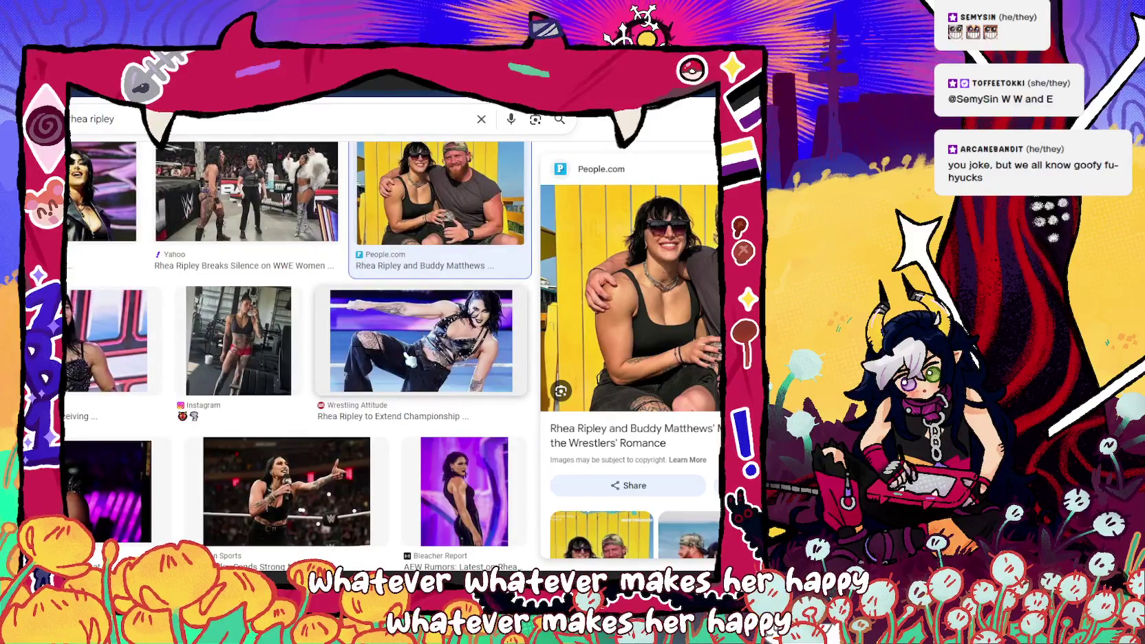
click(421, 340)
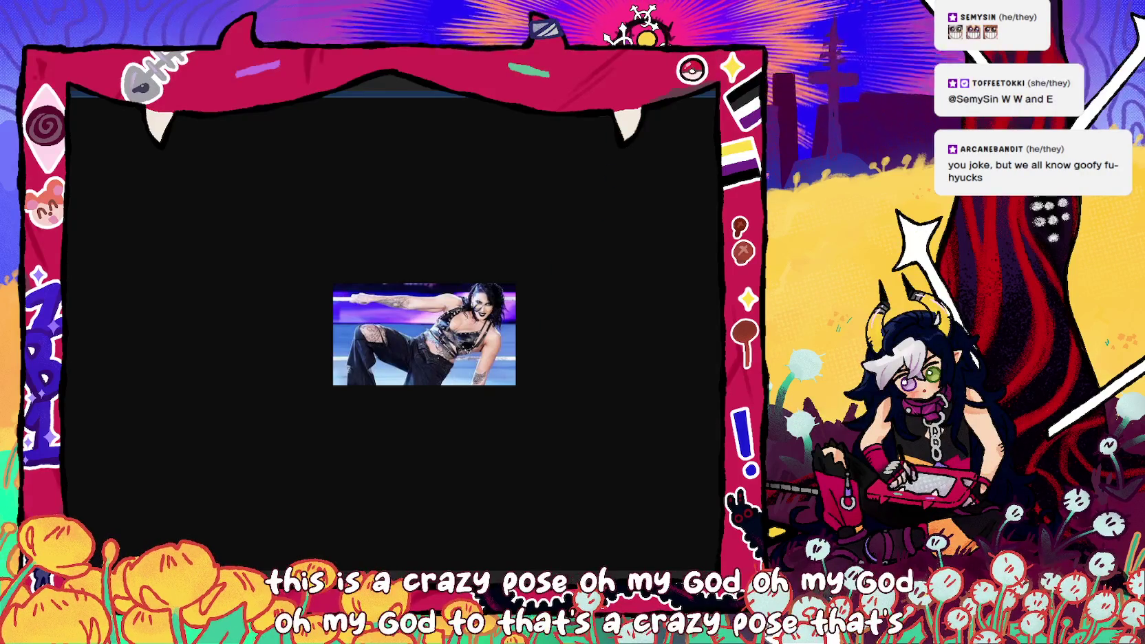
key(ctrl+w)
key(ctrl+w)
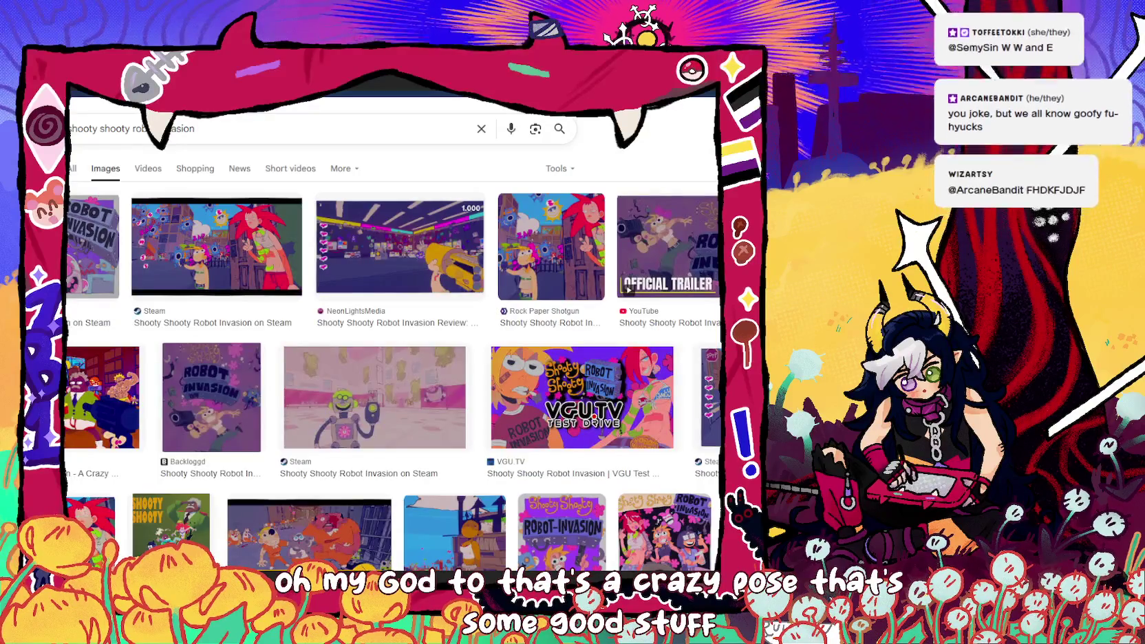
key(ctrl+w)
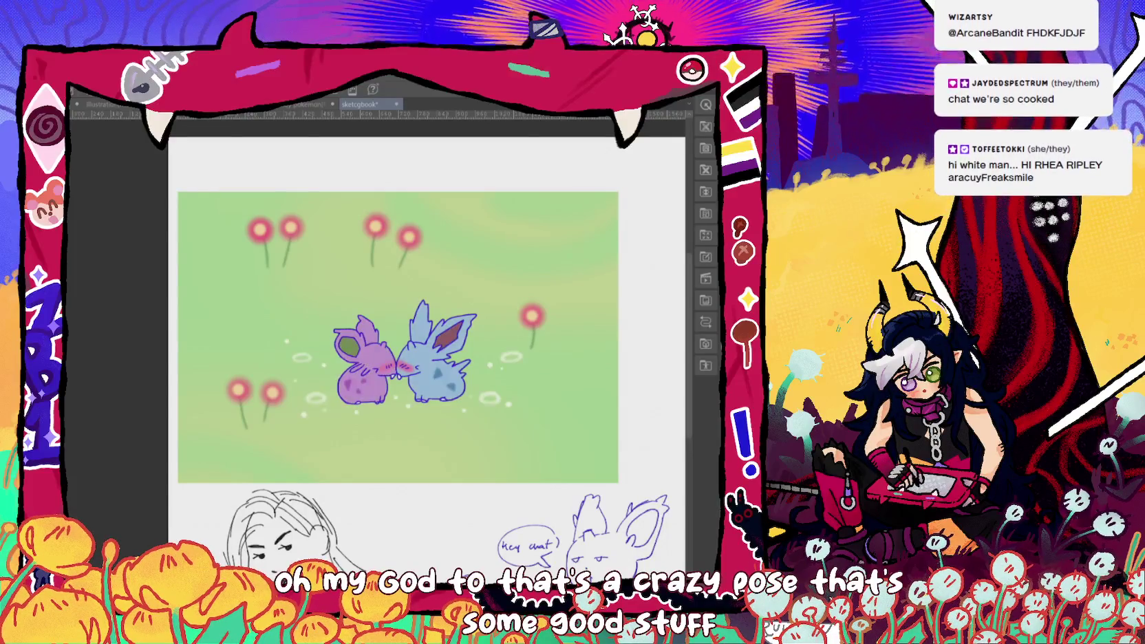
- Hide the flower stems, then move the upper flowers lower in the field and deselect
key(ctrl+z)
key(ctrl+y)
key(ctrl+z)
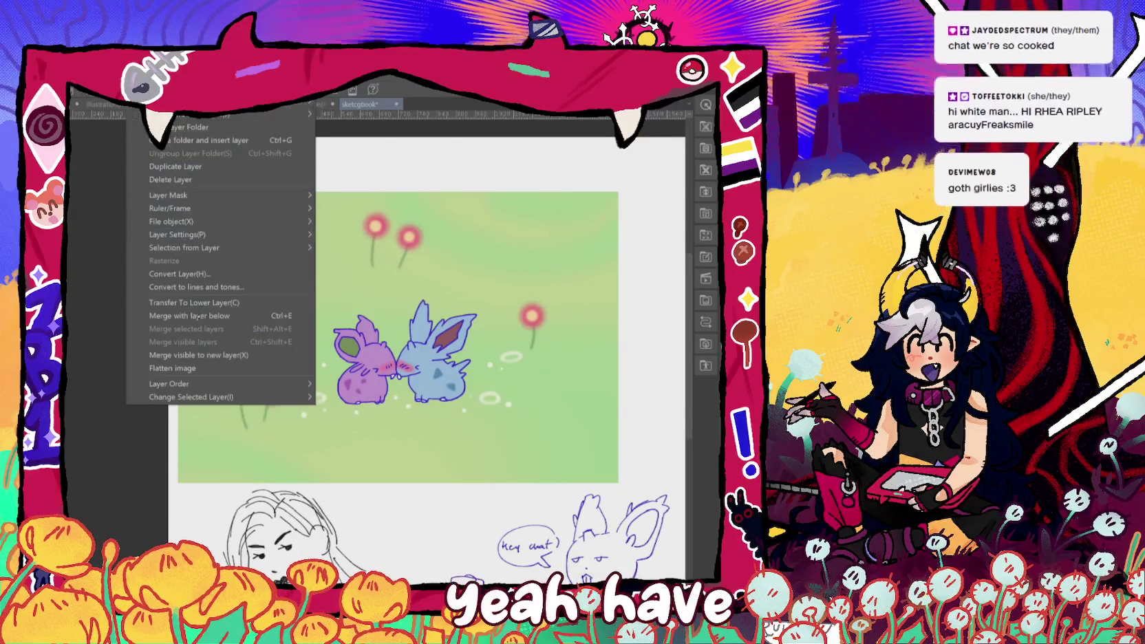
drag(210, 226, 206, 231)
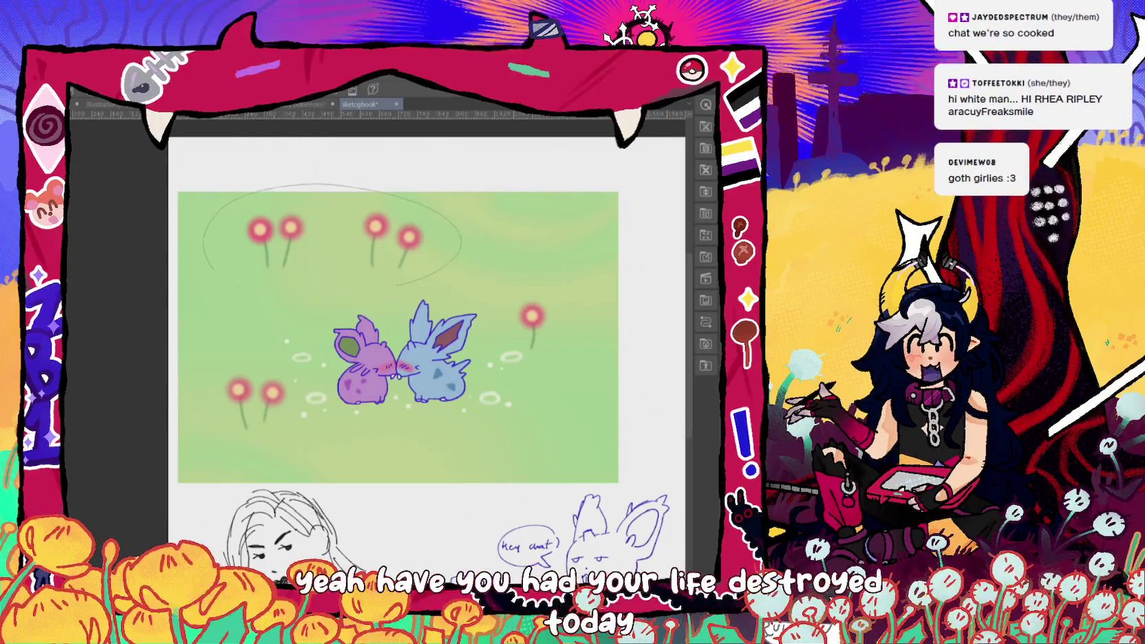
drag(384, 259, 376, 289)
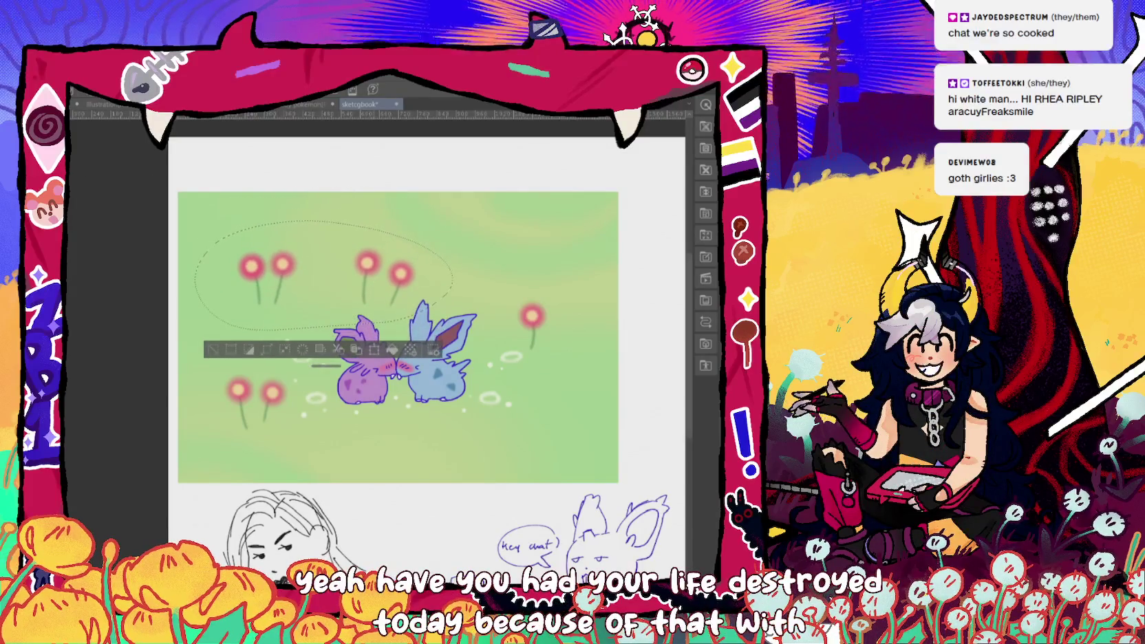
click(179, 91)
click(206, 140)
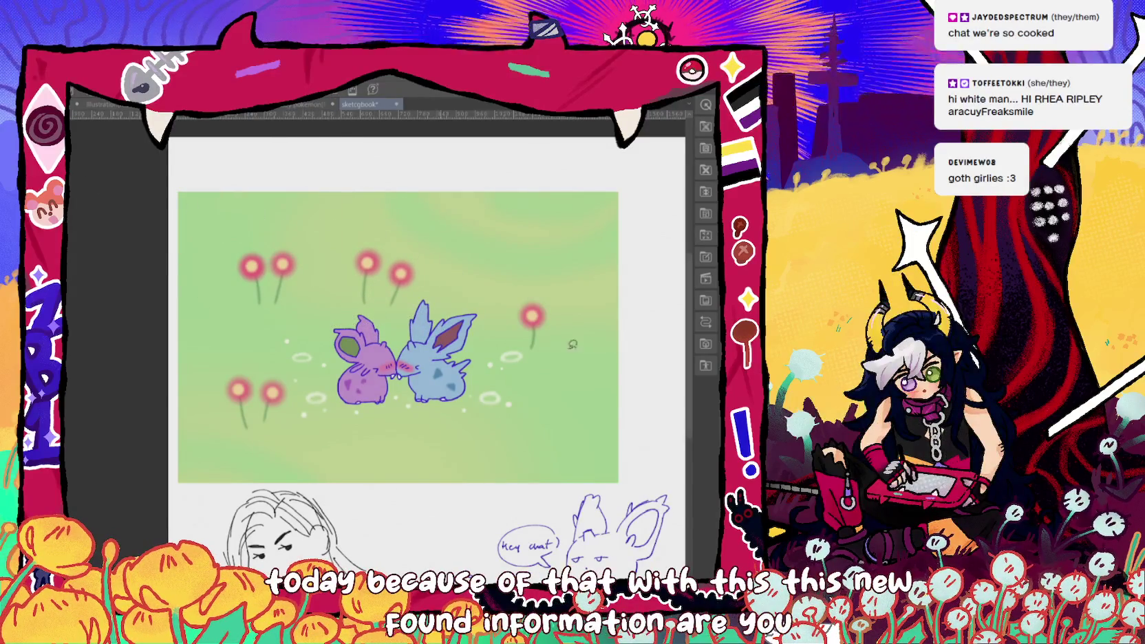
- Move the right flower of the upper-middle pair over to the right side and deselect
mouse_move(529, 275)
mouse_down()
mouse_move(537, 352)
mouse_move(581, 402)
mouse_up()
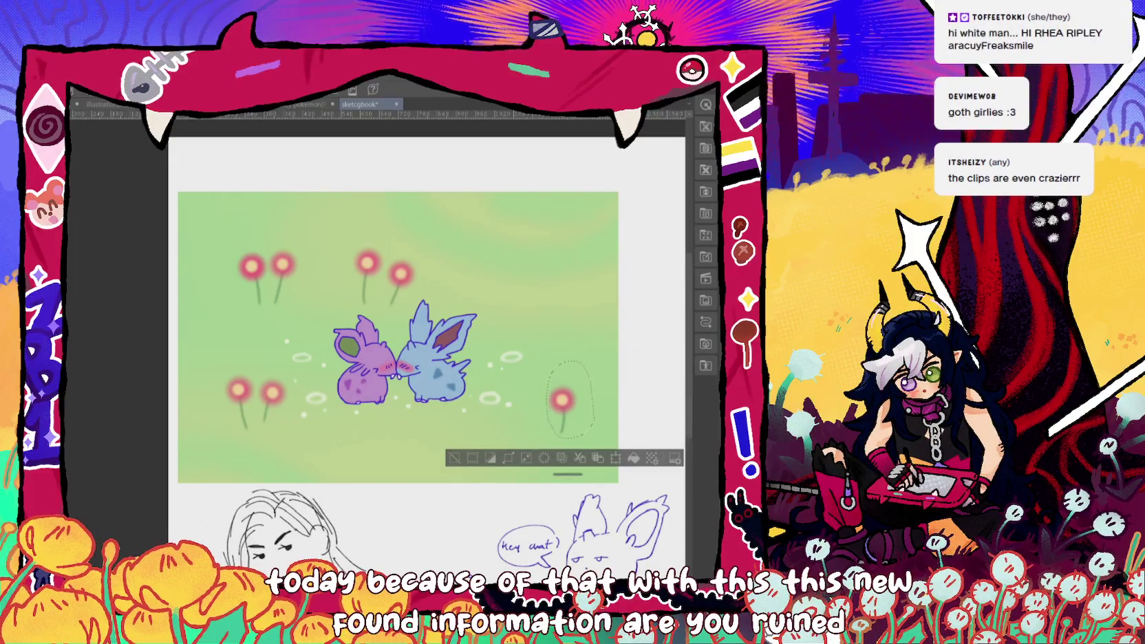
click(182, 86)
click(220, 133)
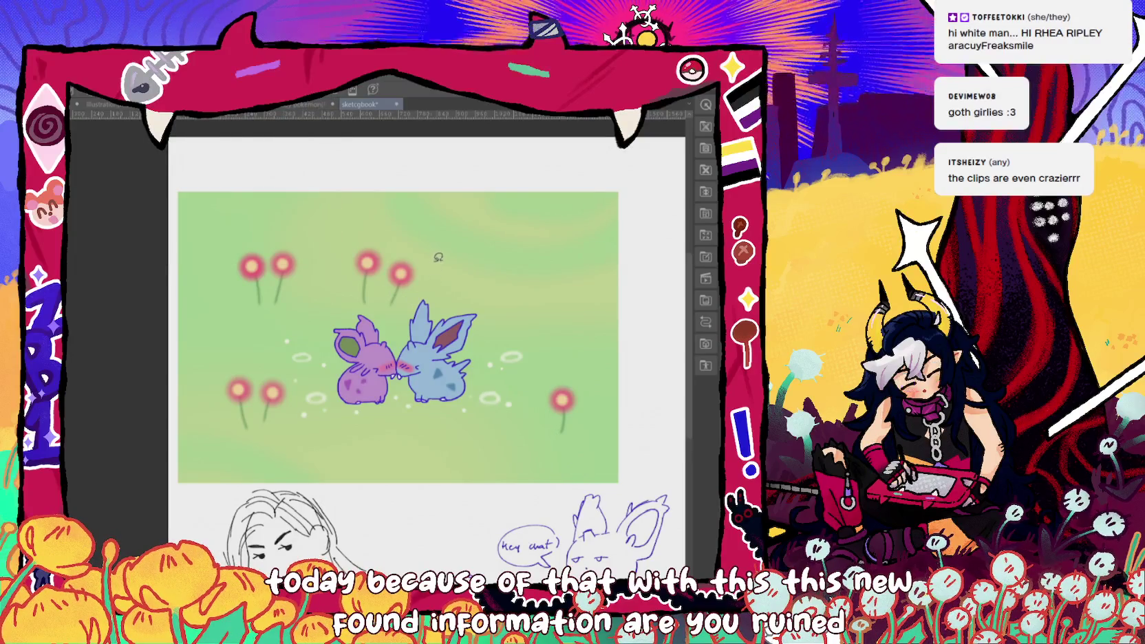
drag(437, 257, 441, 279)
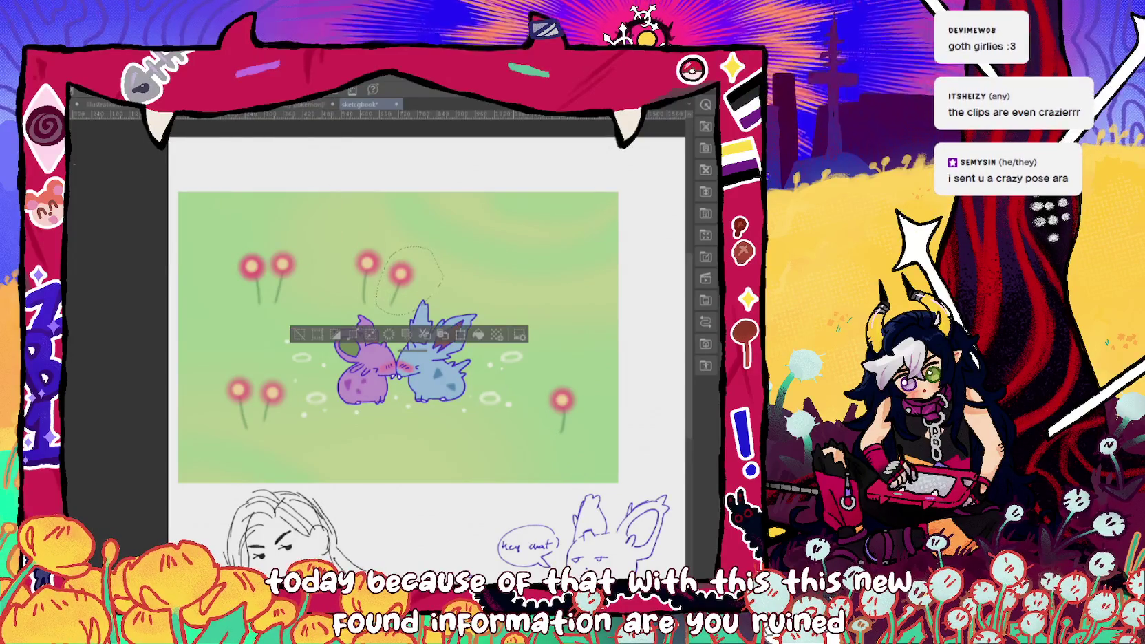
drag(566, 286, 700, 295)
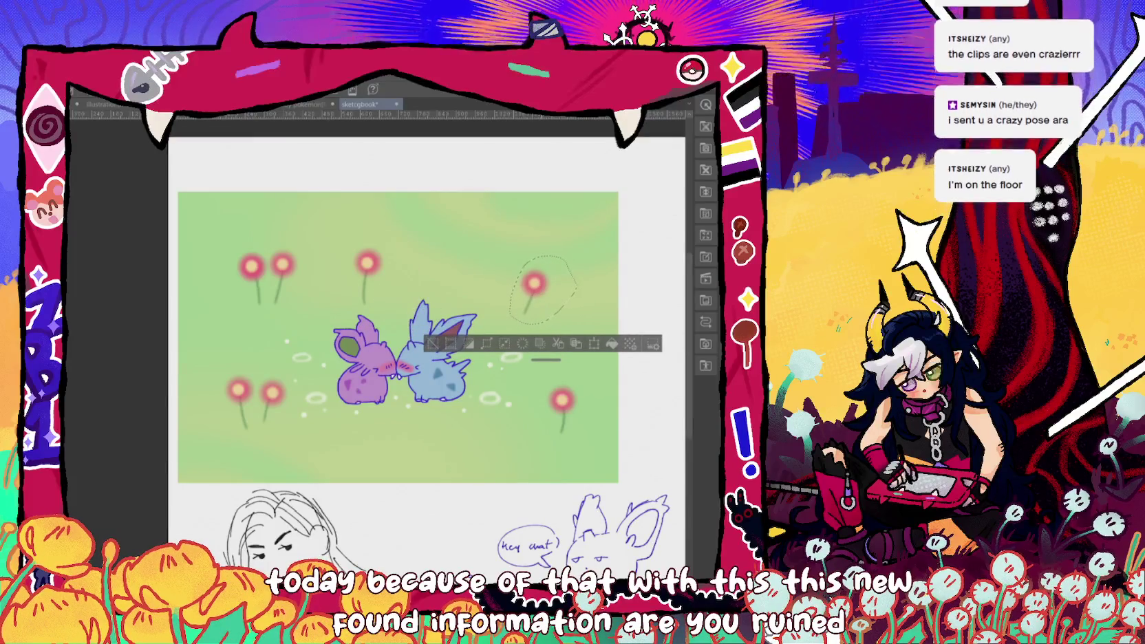
click(182, 86)
click(220, 133)
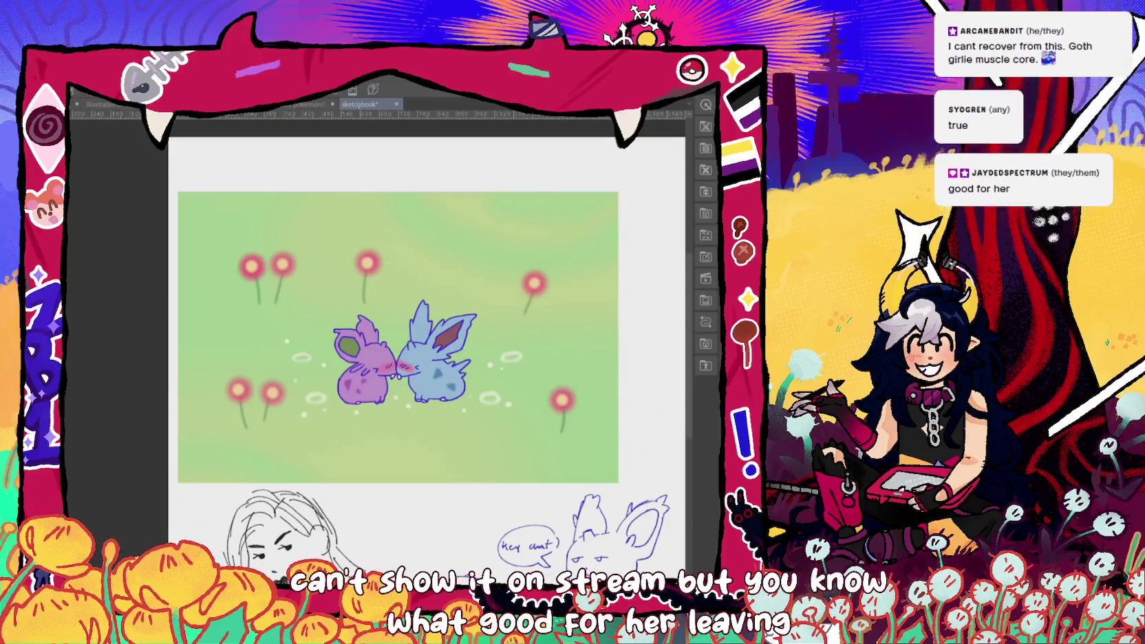
- Fade all four edges of the green field into white, then nudge the flowers up slightly
drag(141, 195, 141, 470)
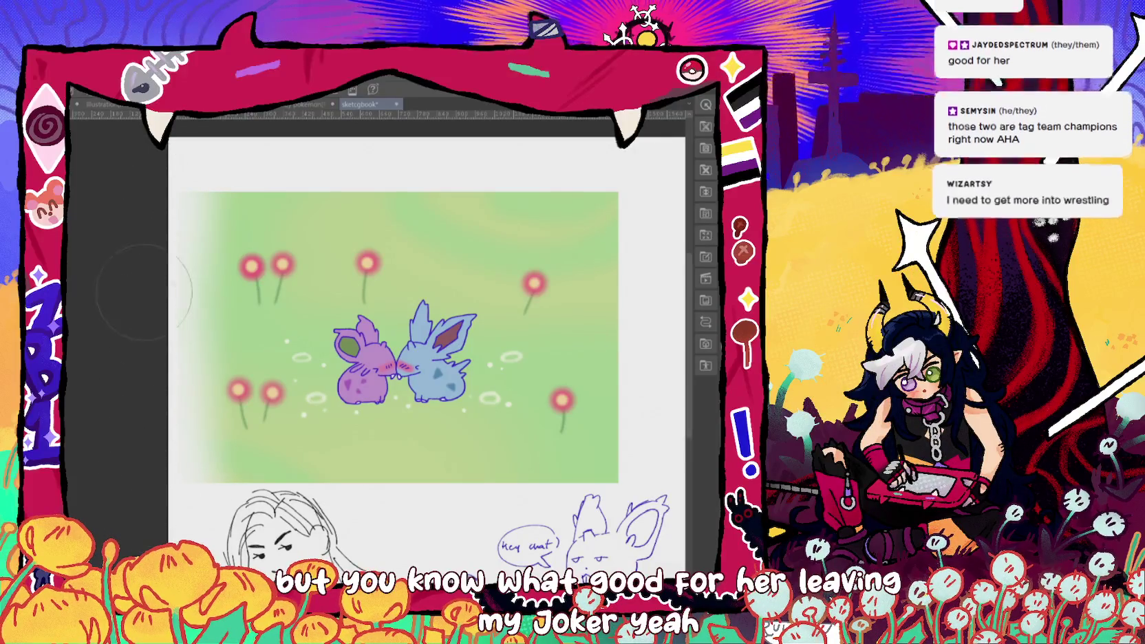
key(ctrl+z)
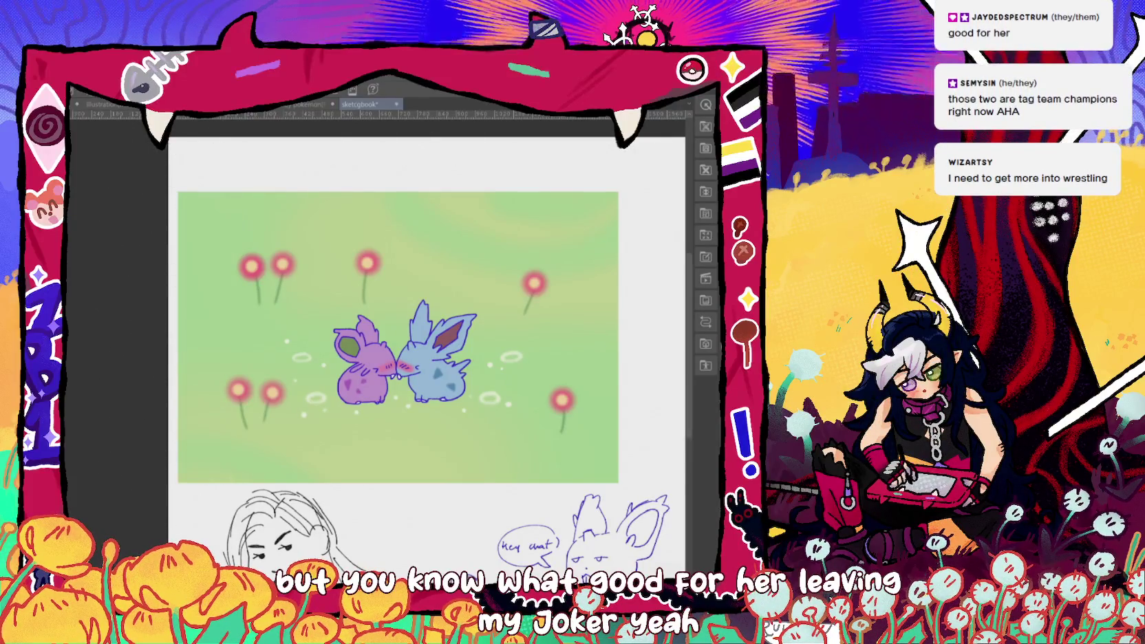
drag(196, 172, 206, 220)
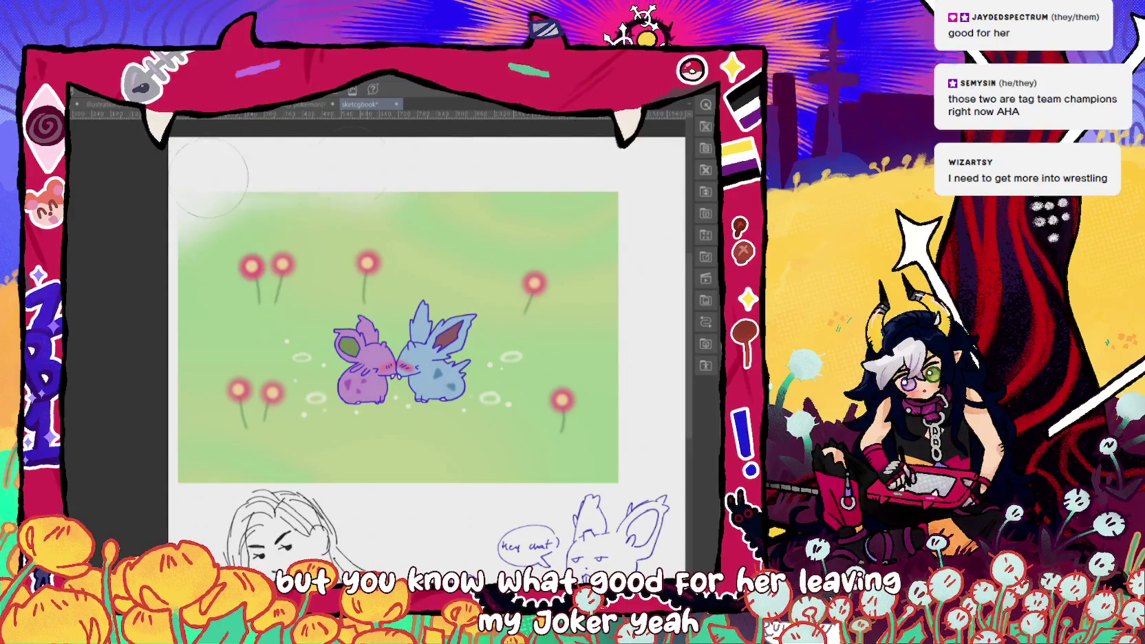
drag(351, 166, 472, 156)
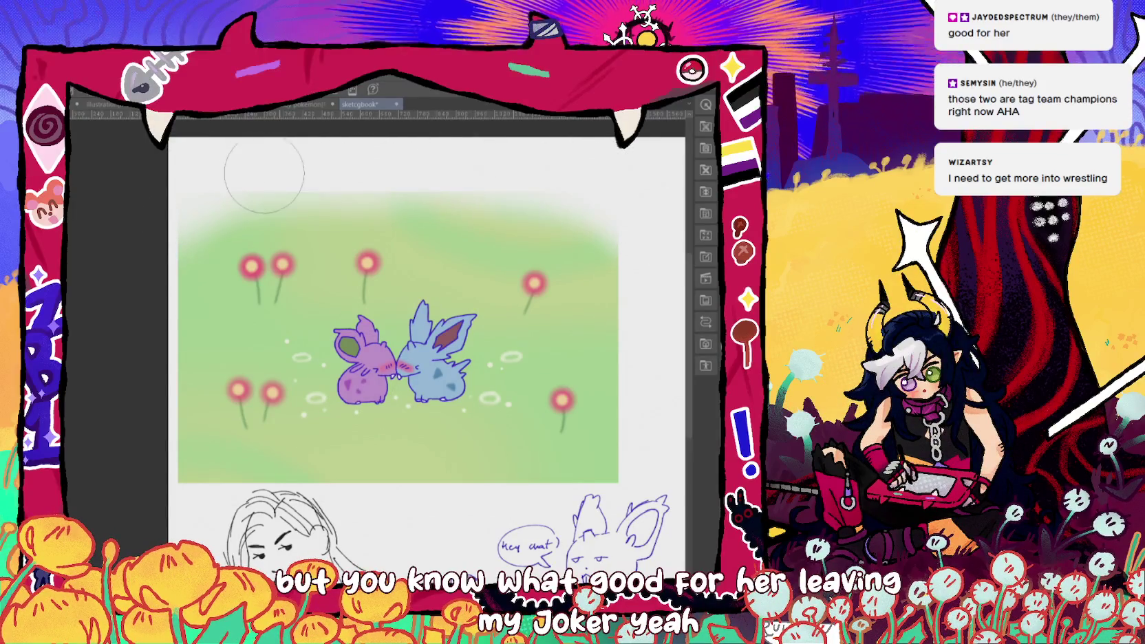
drag(145, 401, 161, 481)
mouse_move(220, 508)
mouse_down()
mouse_move(289, 490)
mouse_move(564, 482)
mouse_move(654, 446)
mouse_up()
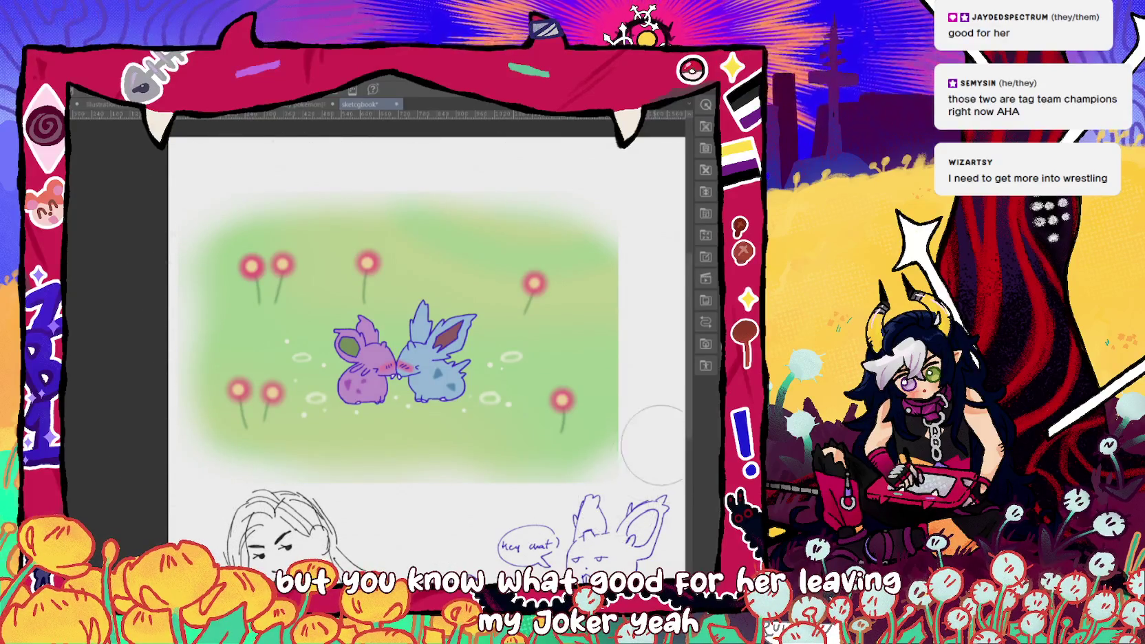
mouse_move(644, 405)
mouse_down()
mouse_move(636, 289)
mouse_move(613, 227)
mouse_up()
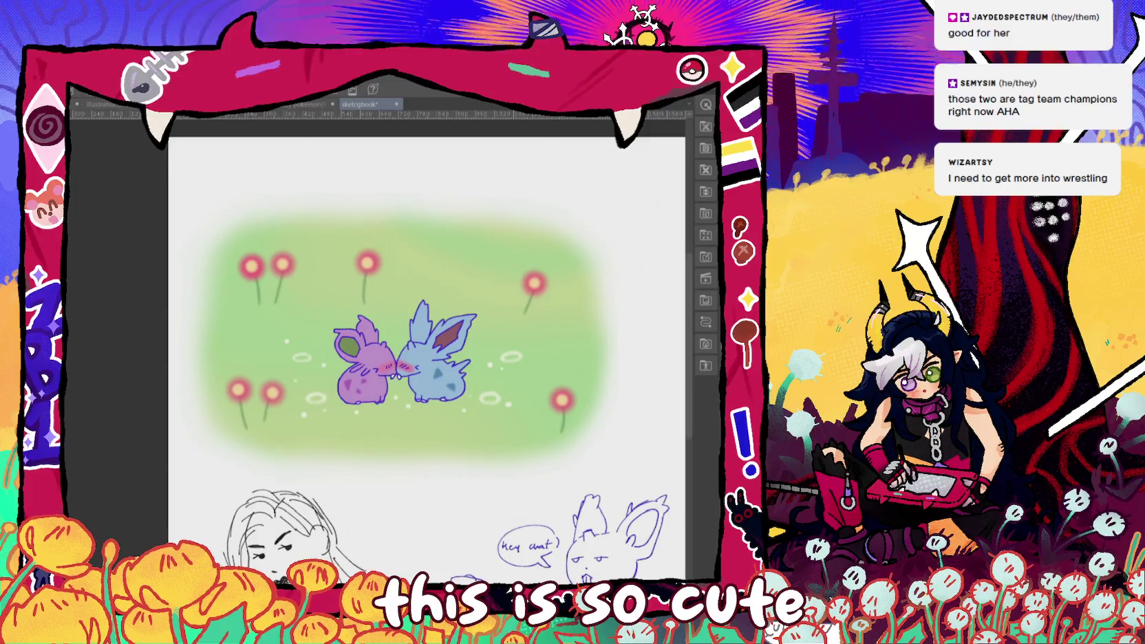
drag(581, 384, 583, 376)
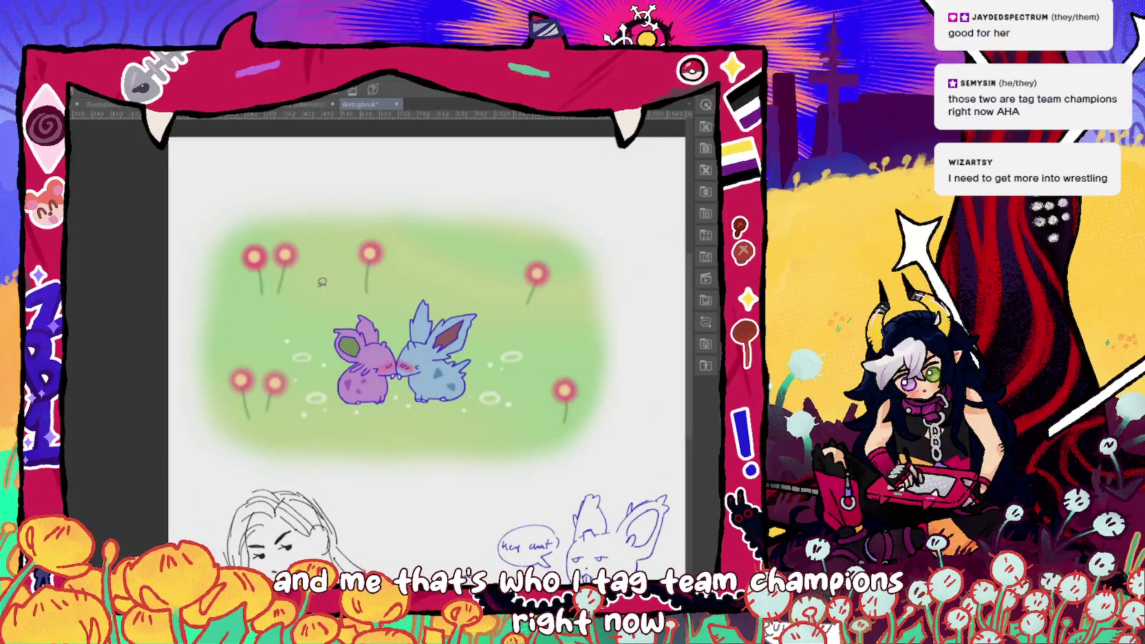
- Drag the lassoed upper-left flower pair down and right, then deselect
mouse_move(217, 292)
mouse_down()
mouse_move(226, 275)
mouse_move(280, 295)
mouse_up()
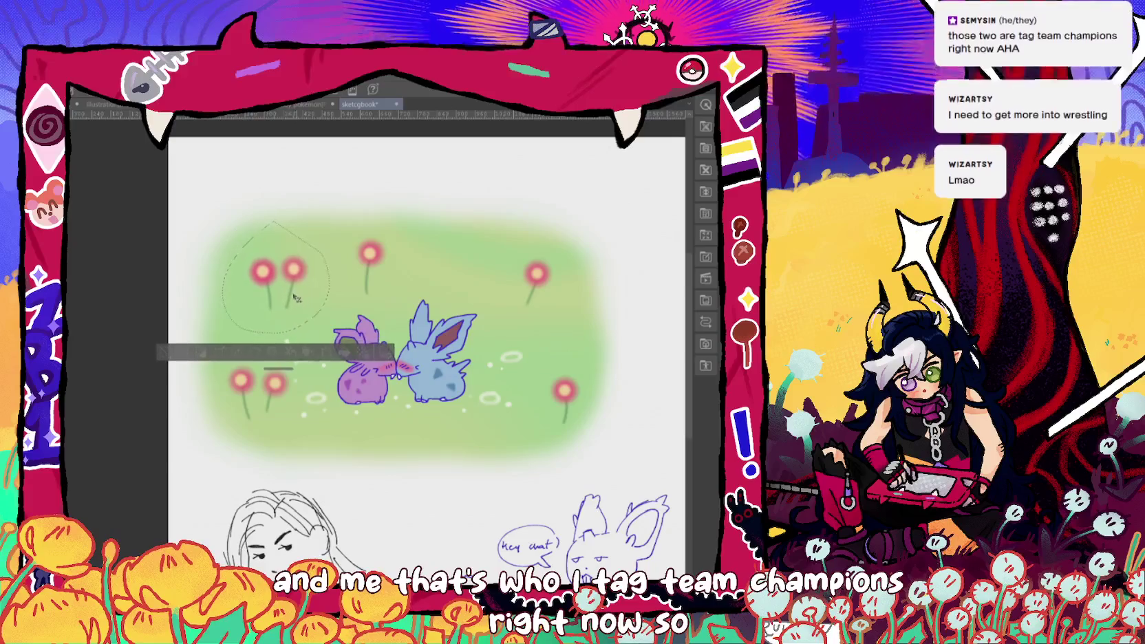
click(183, 77)
click(199, 135)
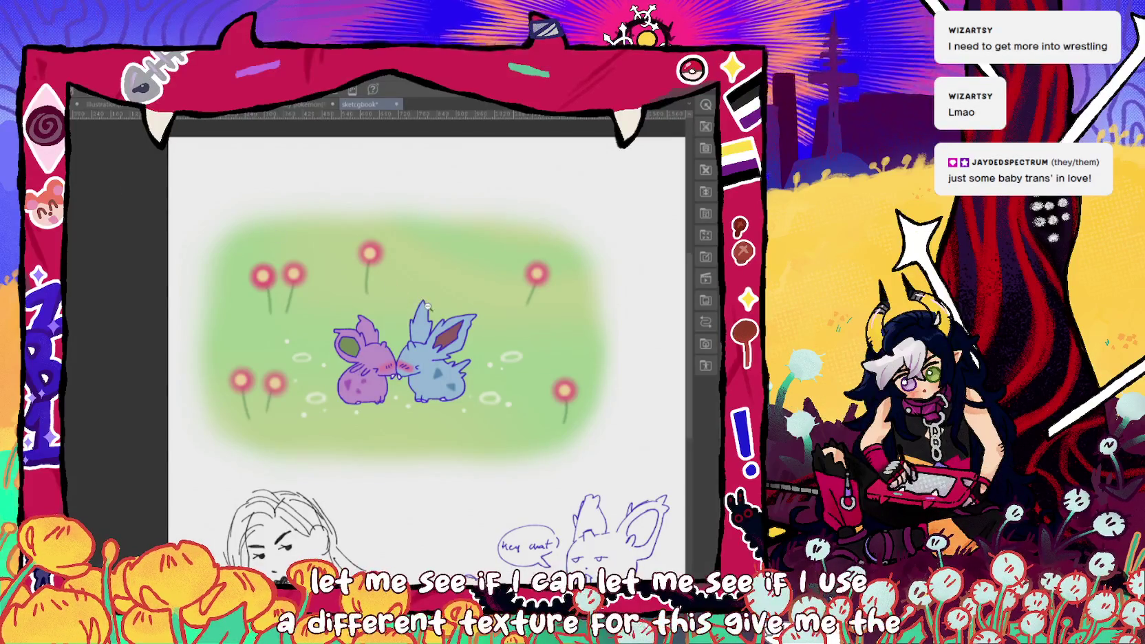
- Zoom in on the bunnies and toggle their colour fills off and back on
key(ctrl+plus)
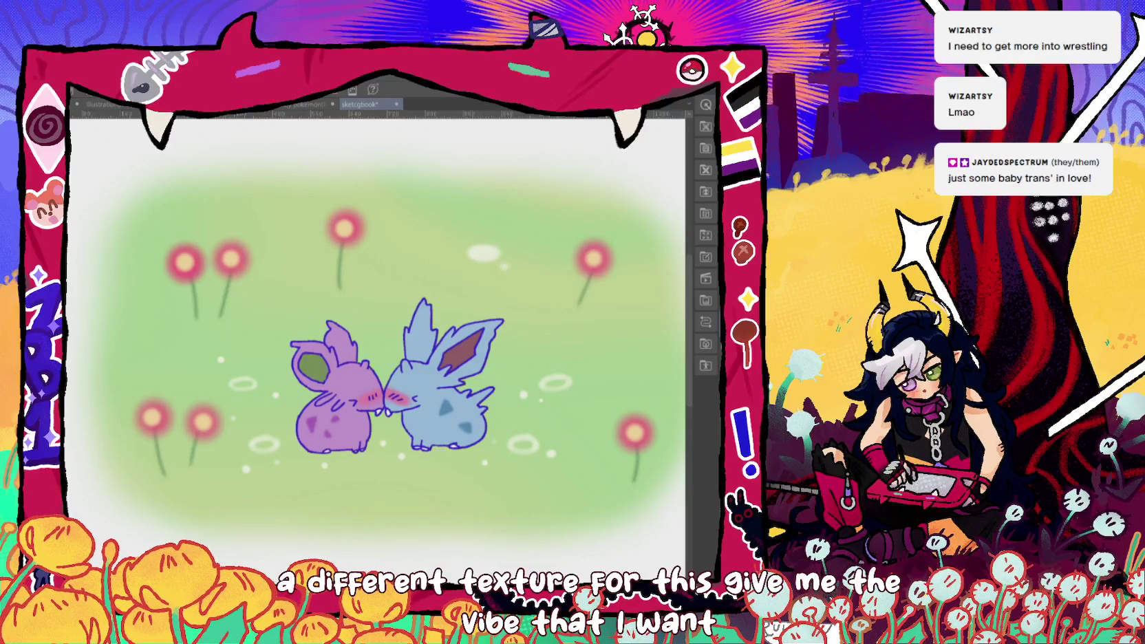
key(ctrl+z)
key(ctrl+y)
key(ctrl+z)
key(ctrl+y)
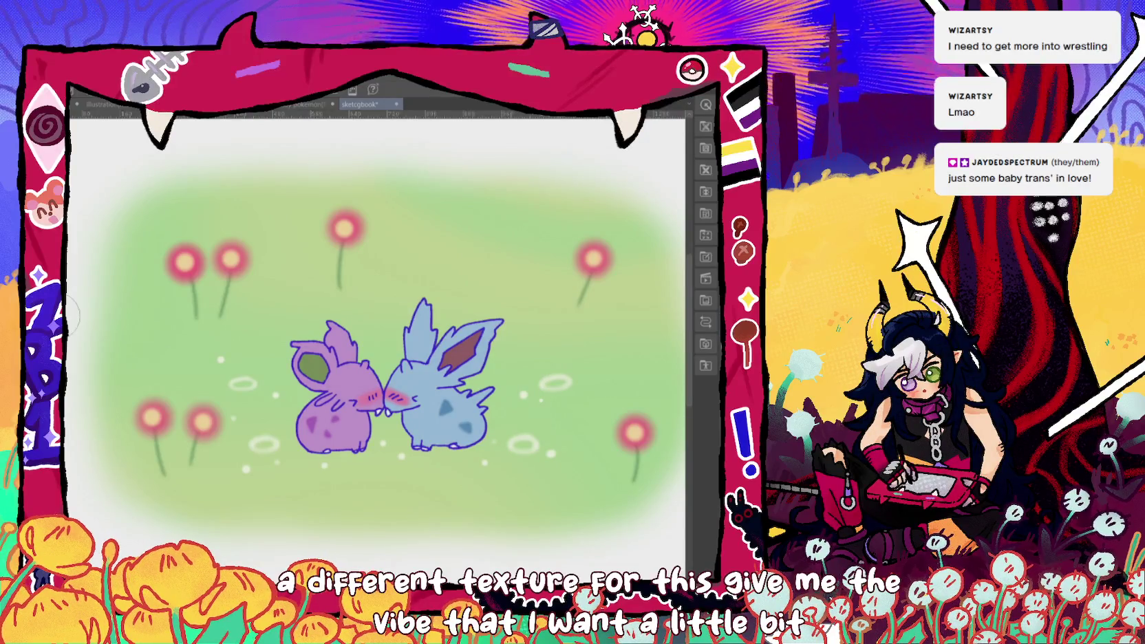
- Erase the white sparkles on both sides of the bunnies and add small white ovals near their feet
drag(567, 361, 534, 451)
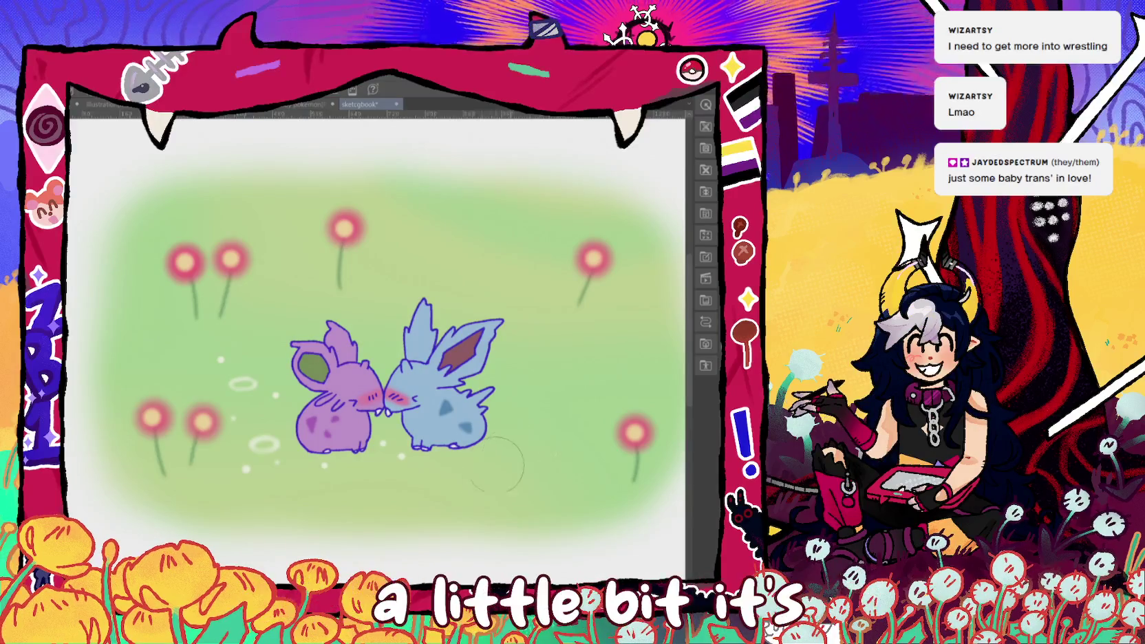
drag(389, 472, 389, 474)
drag(255, 460, 245, 375)
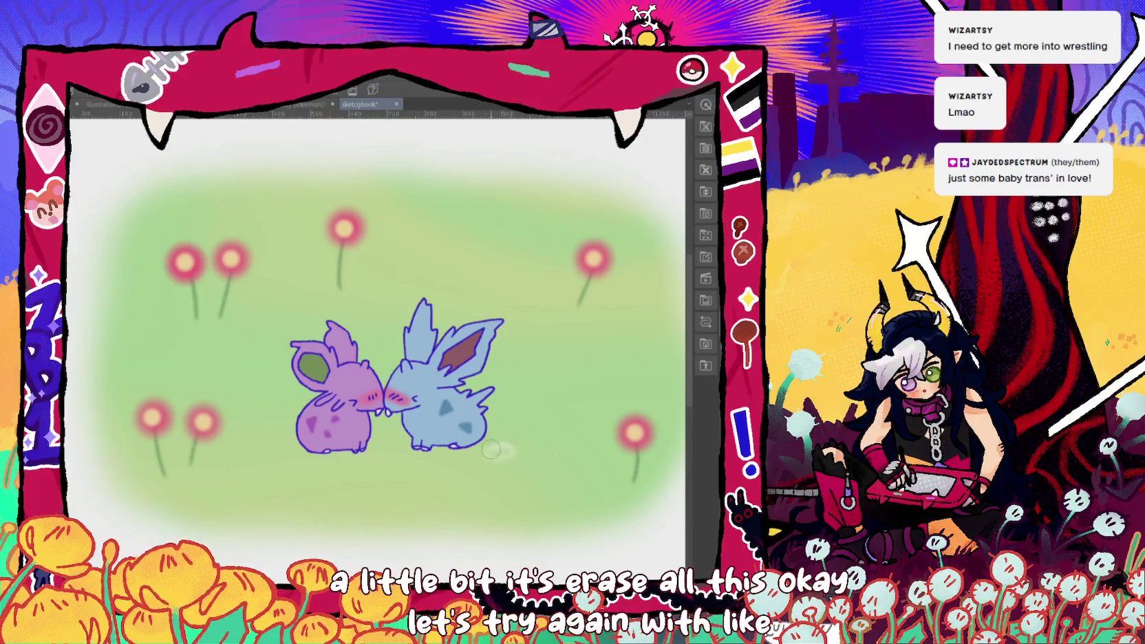
drag(489, 451, 492, 452)
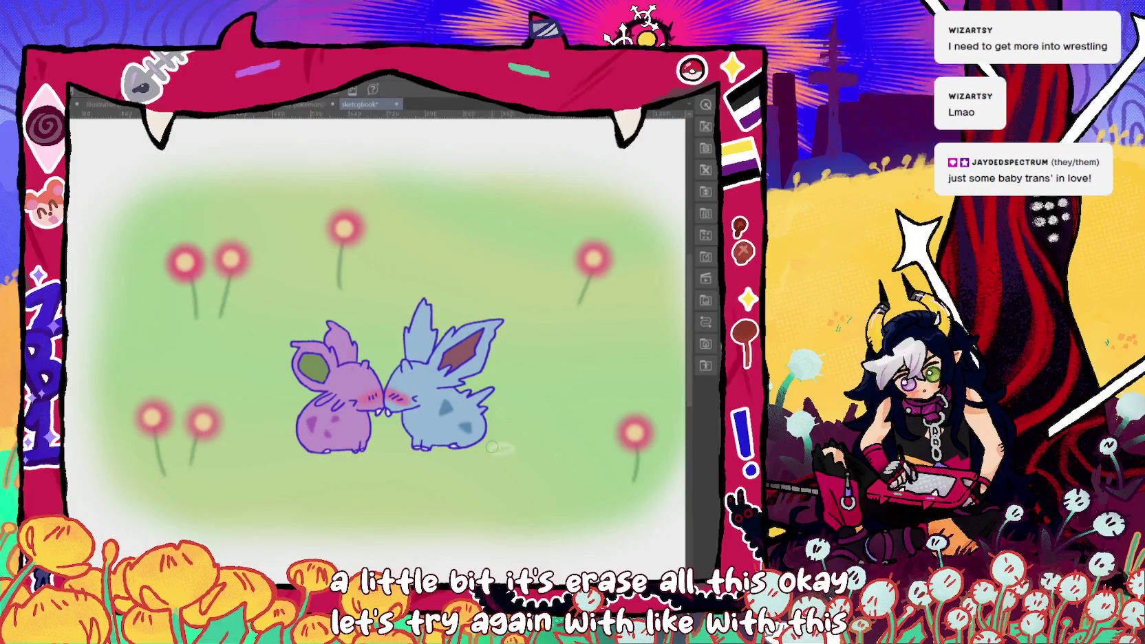
drag(491, 446, 493, 448)
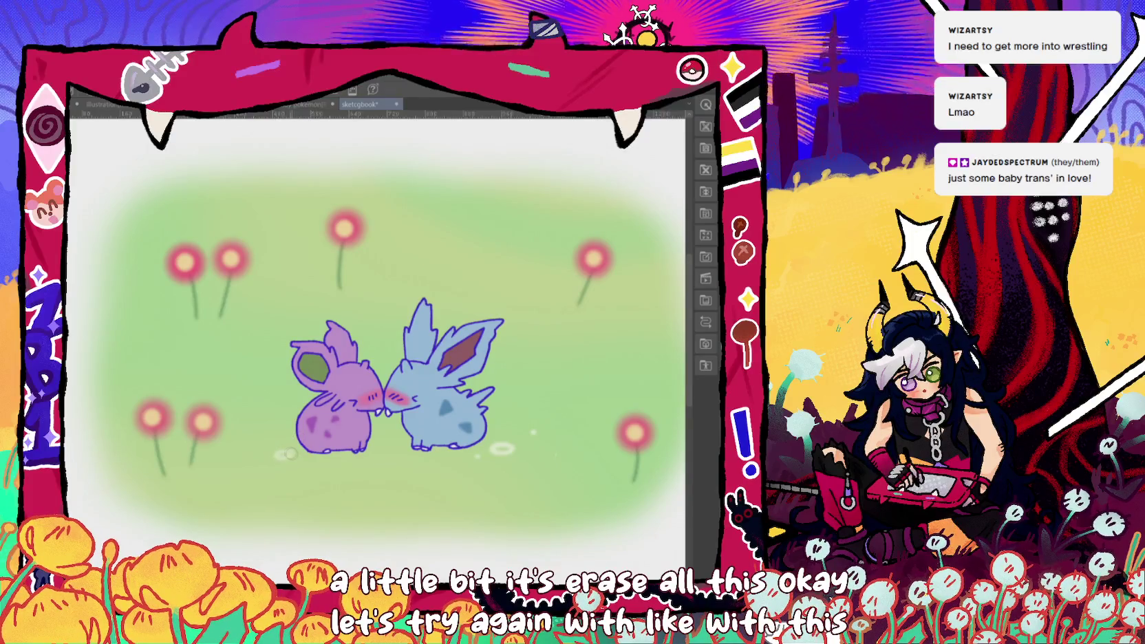
- Strengthen the white oval under the purple Nidoran and dot a white sparkle on the field
drag(292, 454, 277, 455)
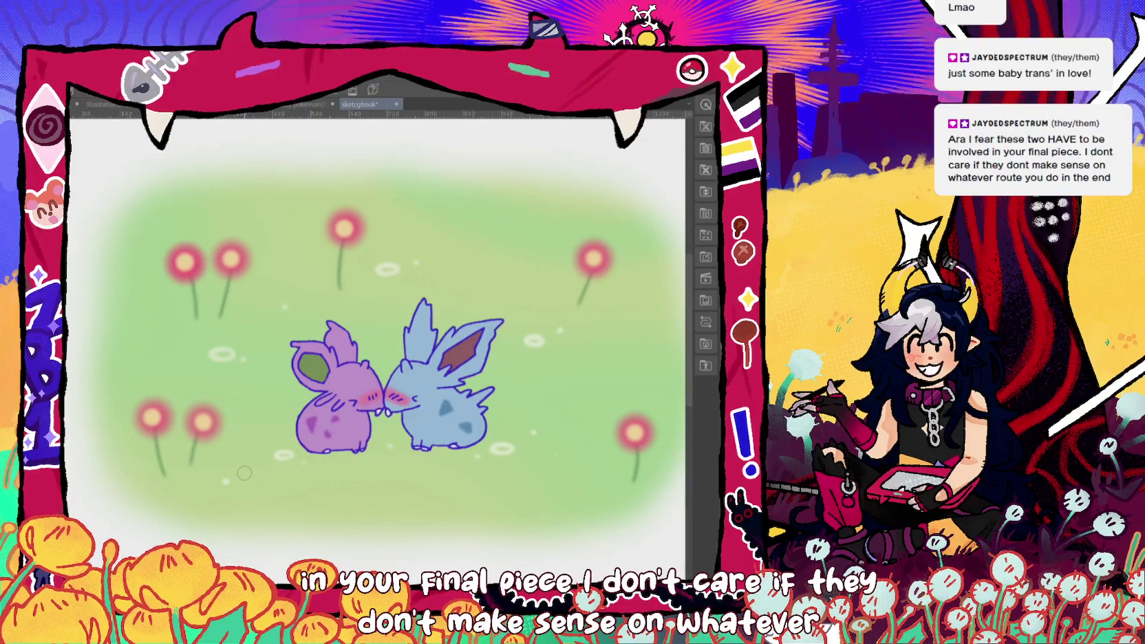
click(557, 455)
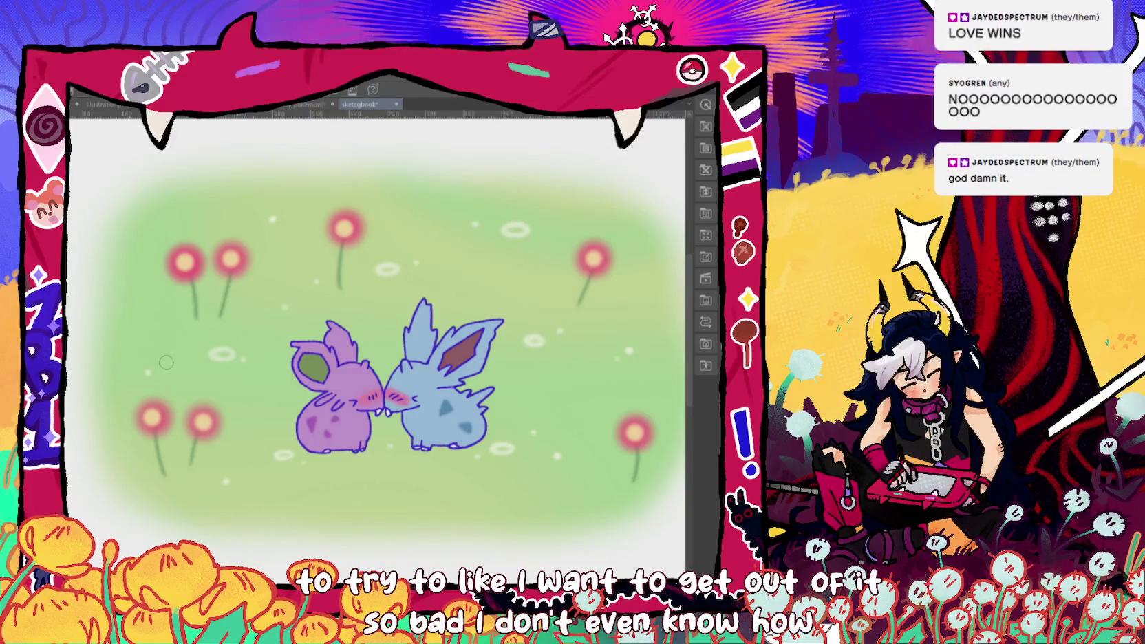
drag(166, 362, 139, 304)
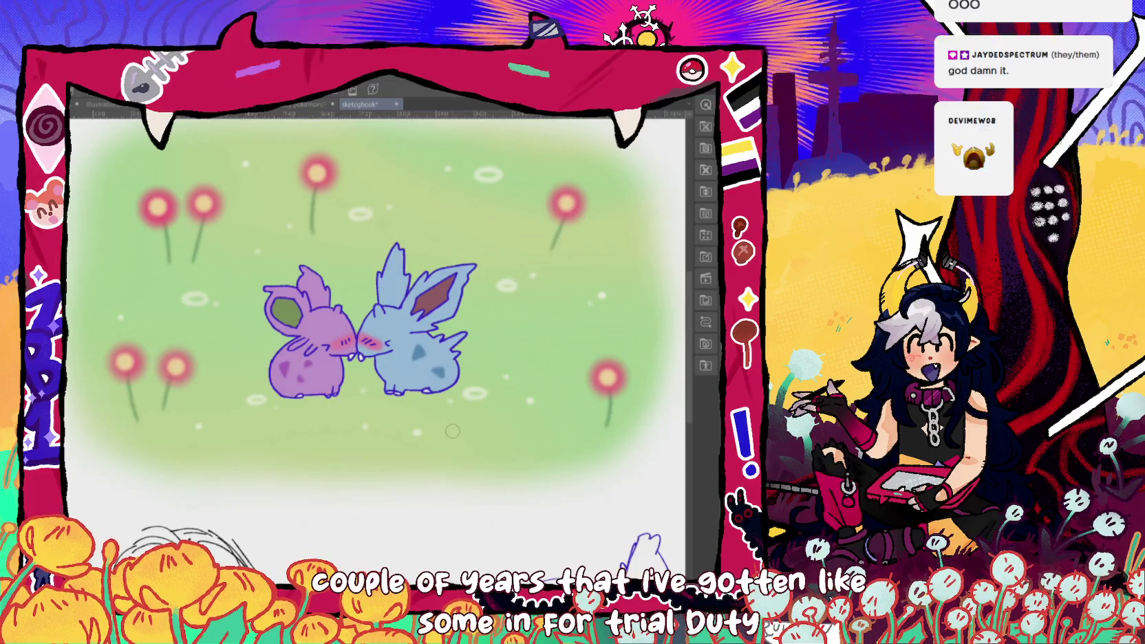
drag(452, 431, 612, 407)
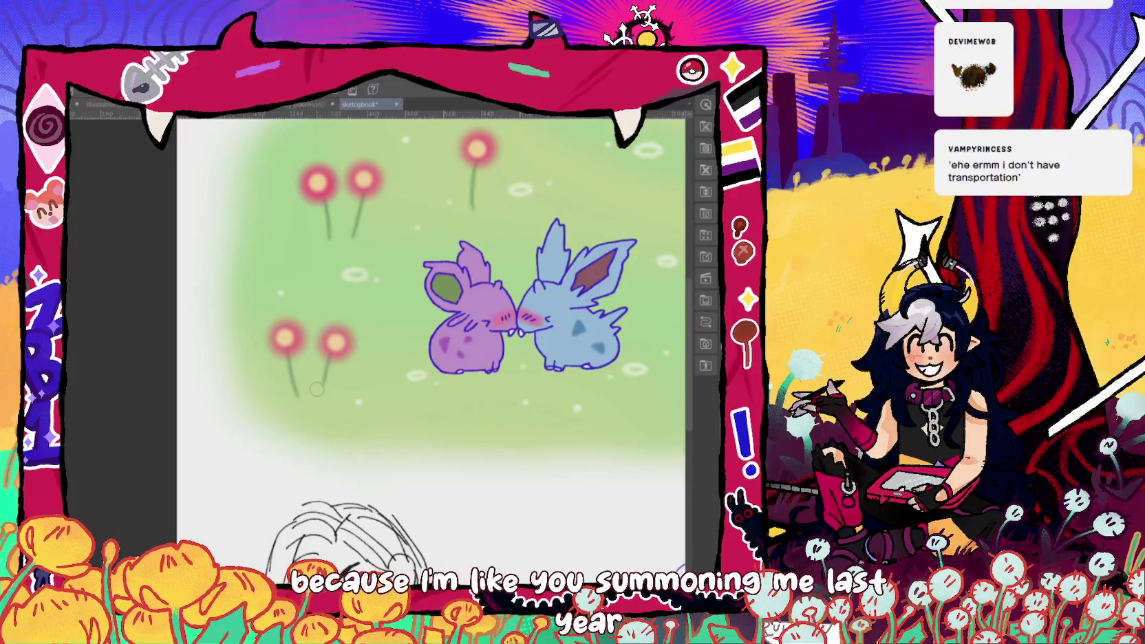
scroll(306, 309, up, 3)
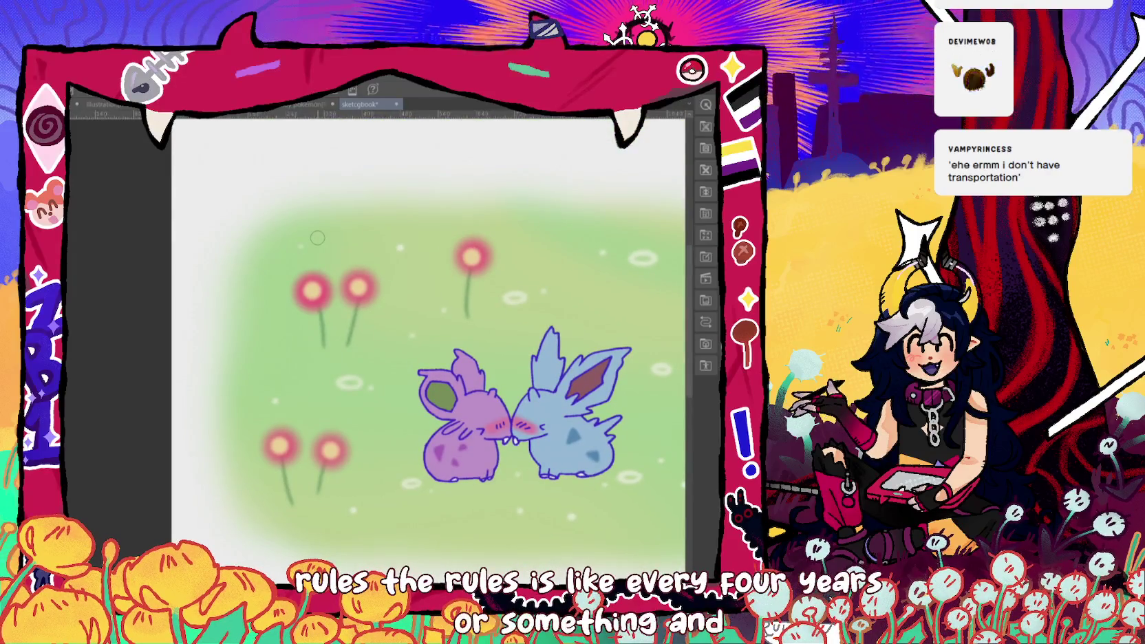
drag(300, 244, 140, 218)
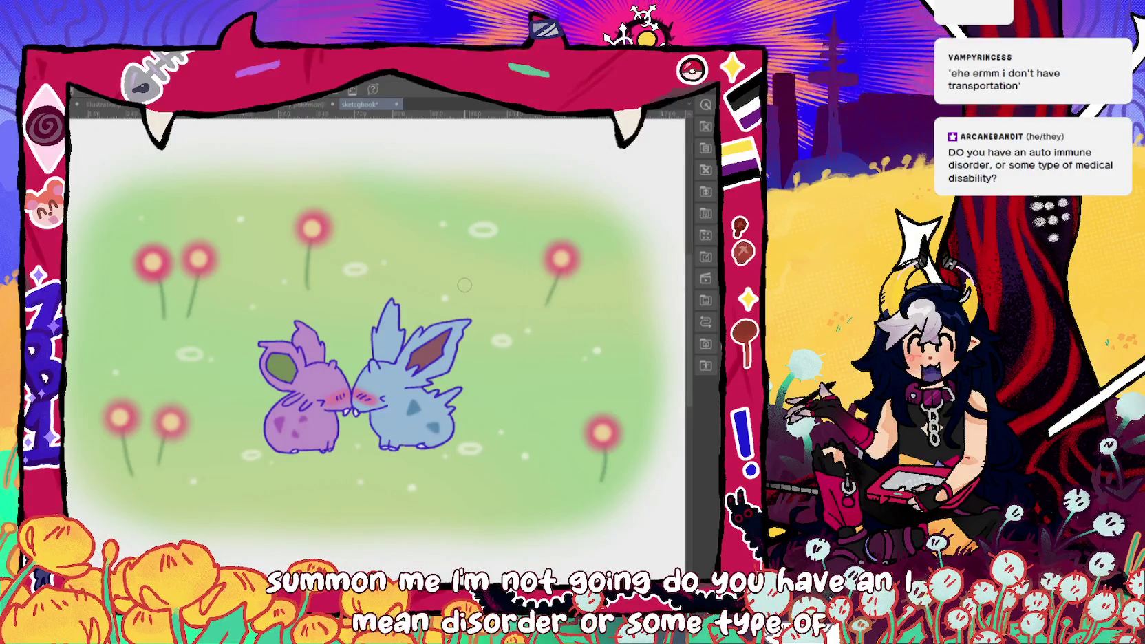
drag(465, 284, 437, 255)
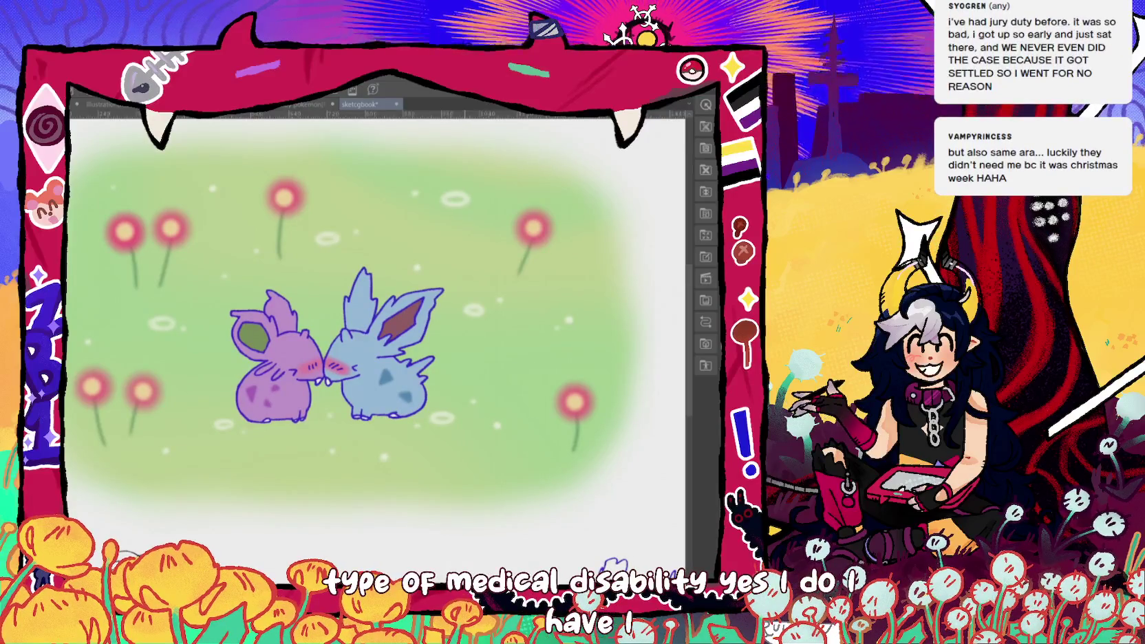
drag(344, 344, 355, 310)
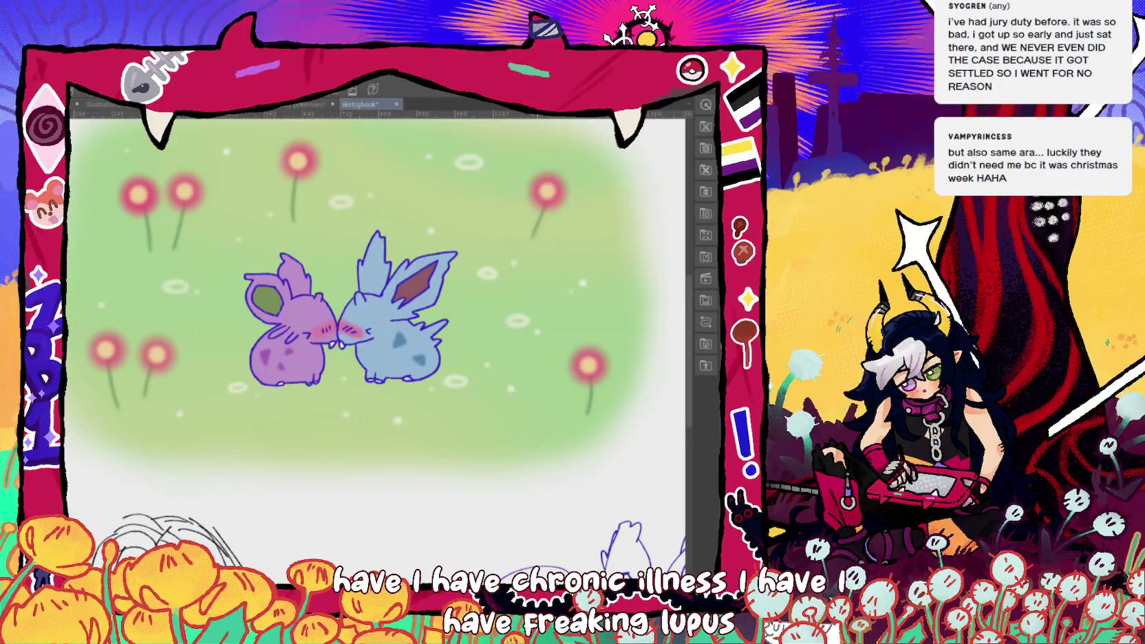
drag(537, 309, 688, 285)
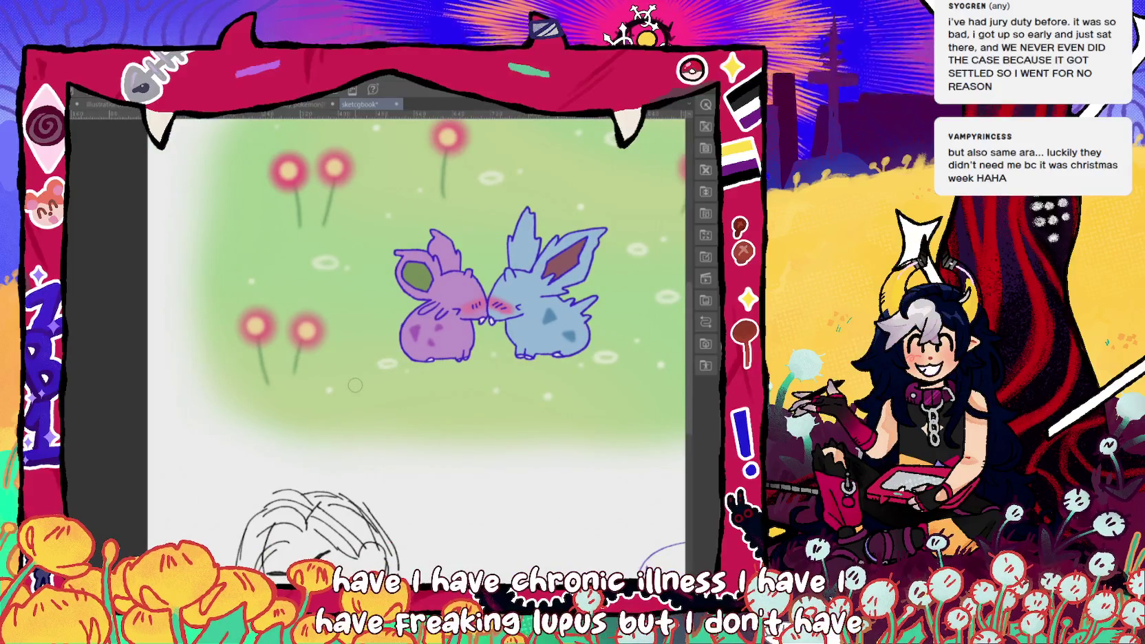
drag(351, 379, 385, 383)
mouse_move(533, 296)
mouse_down()
mouse_move(434, 344)
mouse_move(379, 344)
mouse_move(432, 382)
mouse_up()
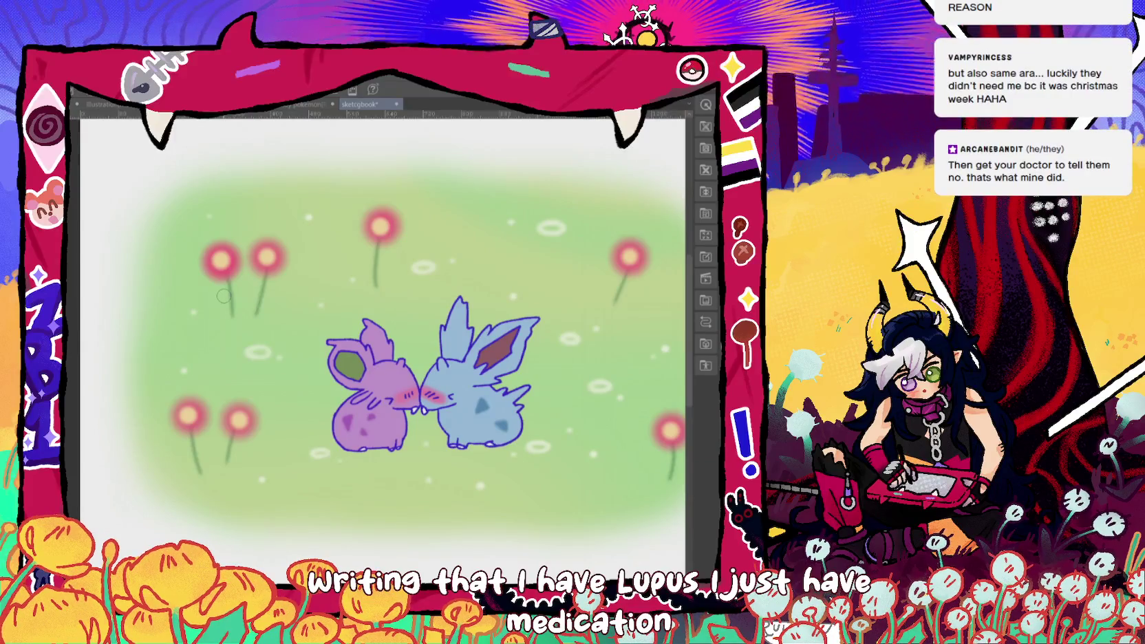
drag(224, 296, 168, 285)
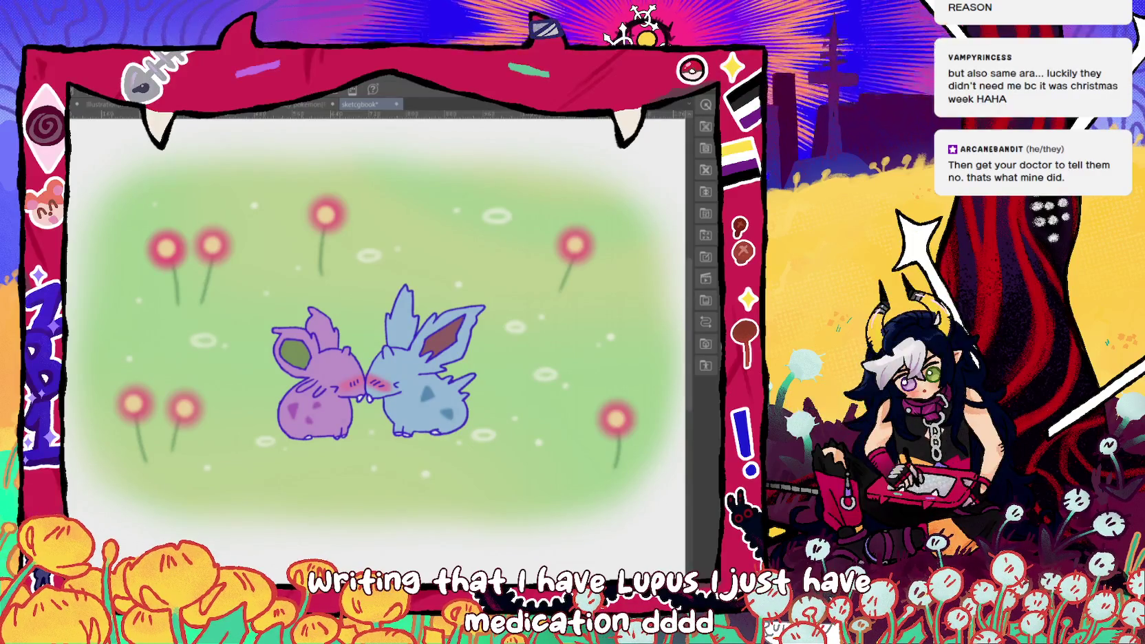
drag(386, 372, 459, 326)
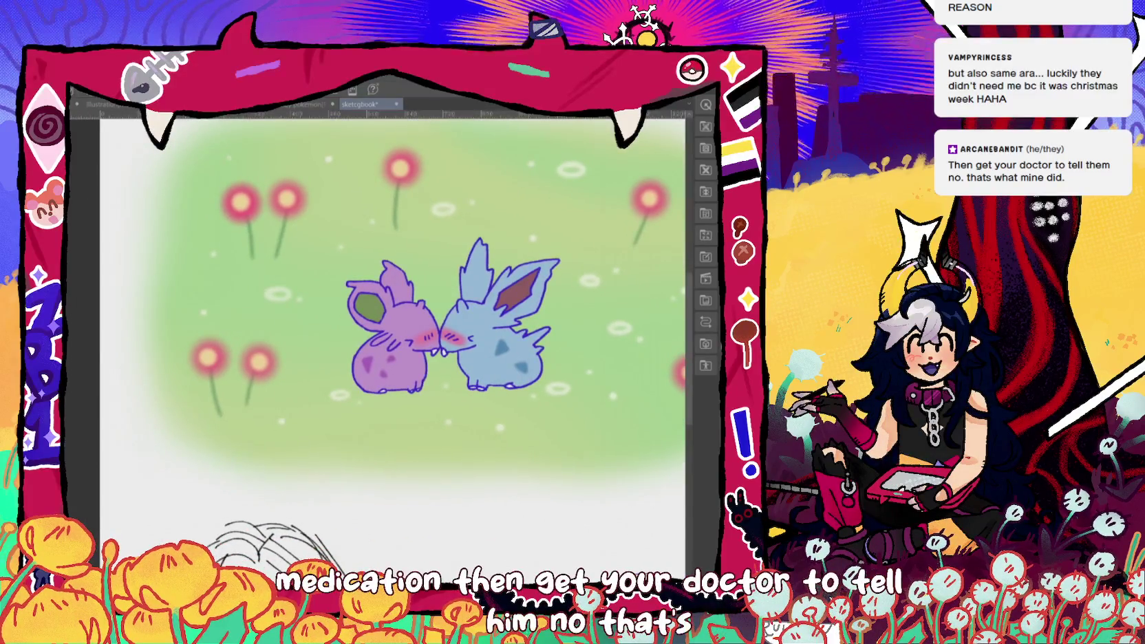
mouse_move(454, 317)
mouse_down()
mouse_move(392, 306)
mouse_move(356, 328)
mouse_up()
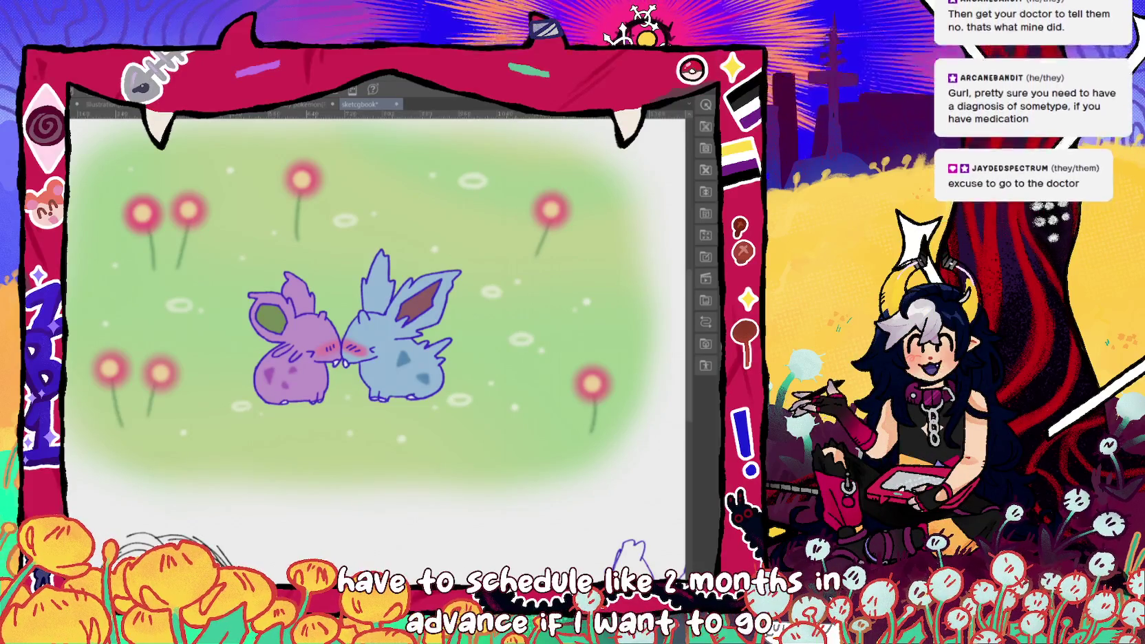
scroll(376, 296, up, 2)
scroll(377, 296, down, 2)
drag(354, 326, 399, 295)
drag(542, 404, 515, 379)
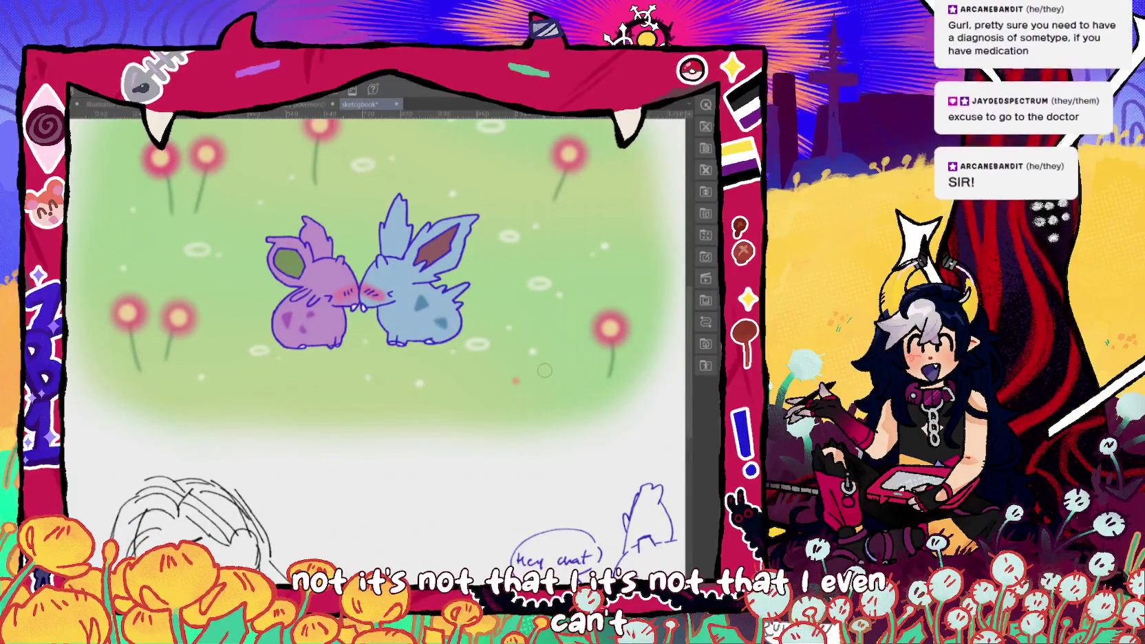
- Dab two small red dots onto the grass below the flowers
scroll(475, 450, down, 2)
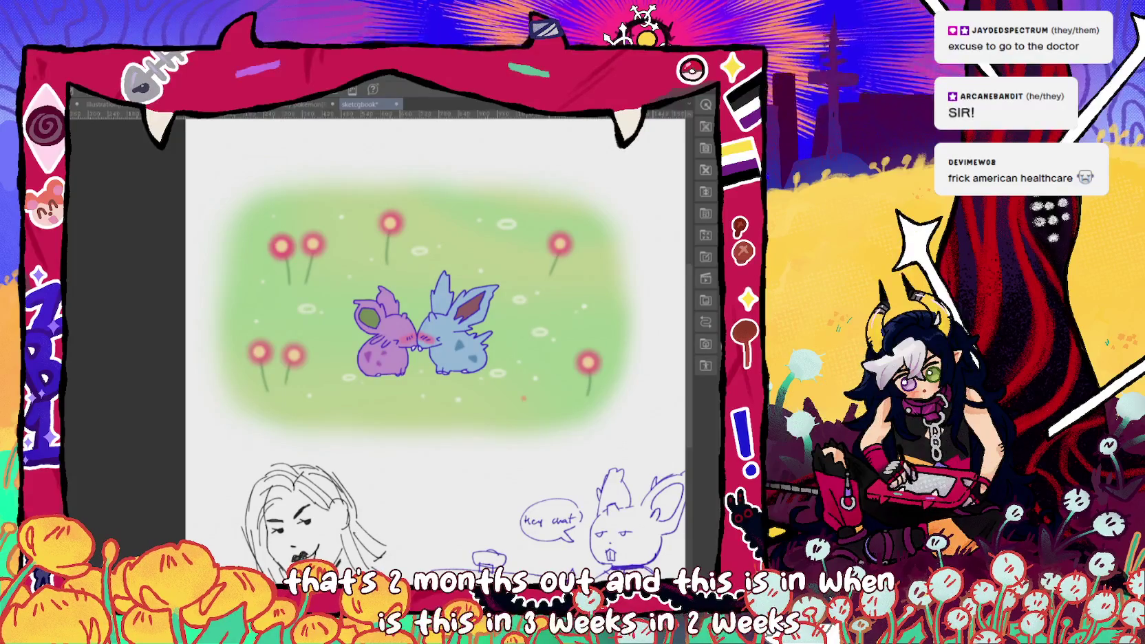
scroll(406, 413, up, 2)
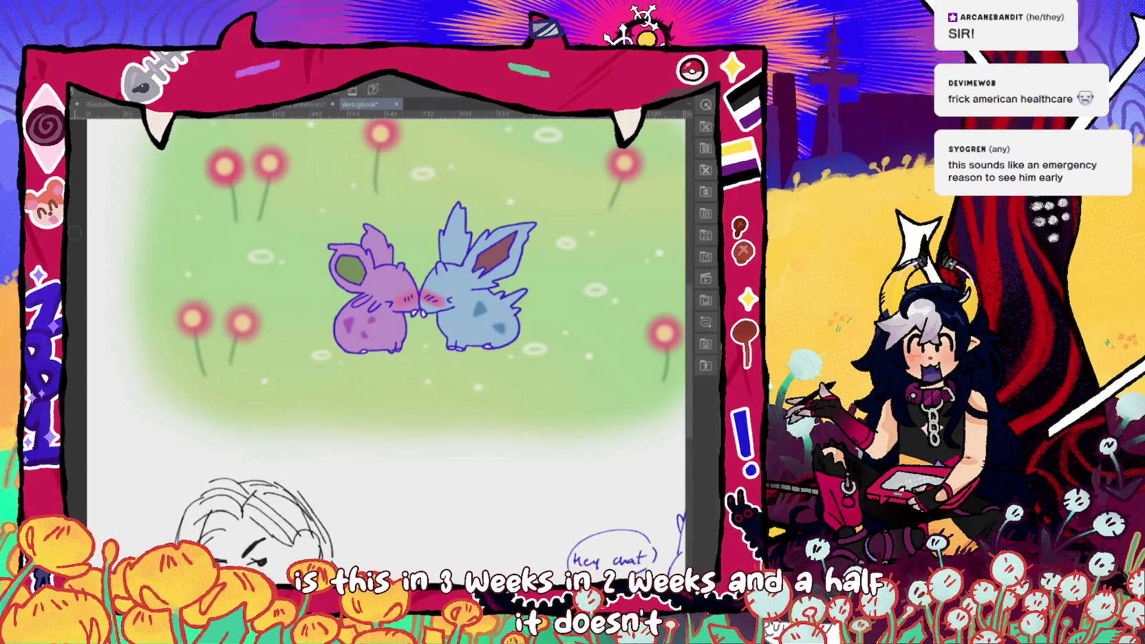
click(550, 386)
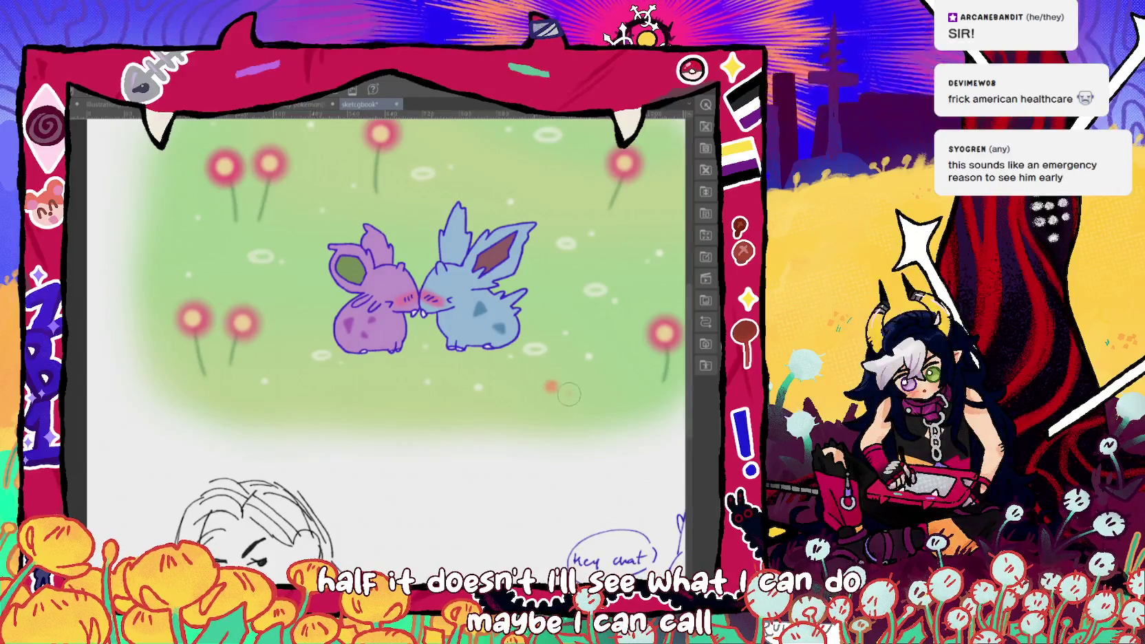
click(569, 394)
drag(602, 372, 702, 352)
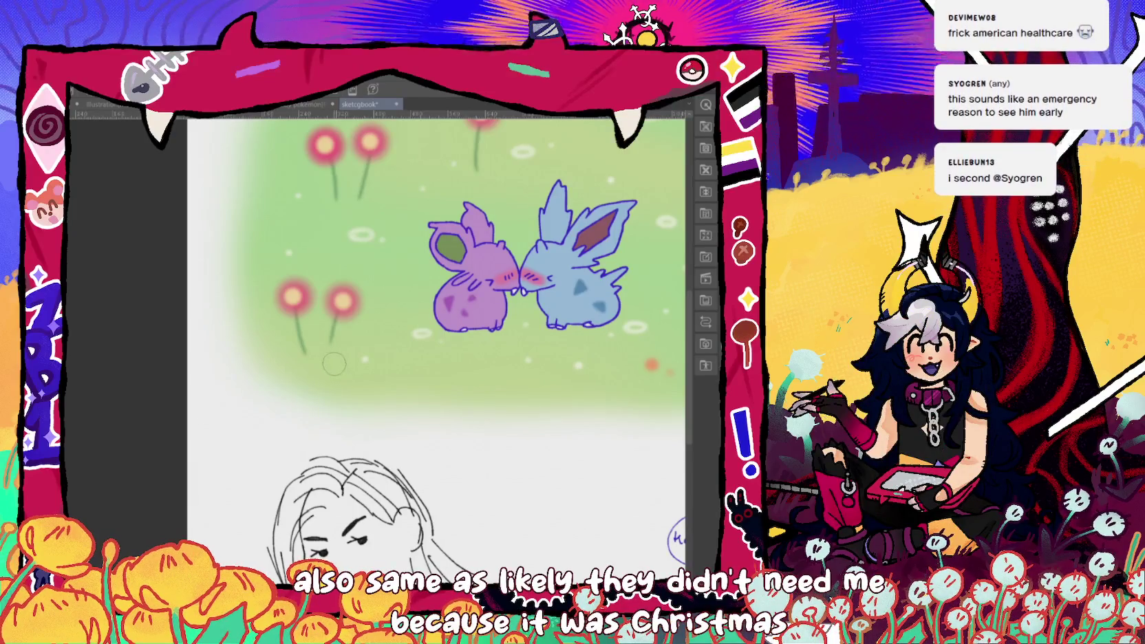
- Pan around the Nidoran painting and eyedrop a colour from it
drag(345, 359, 237, 470)
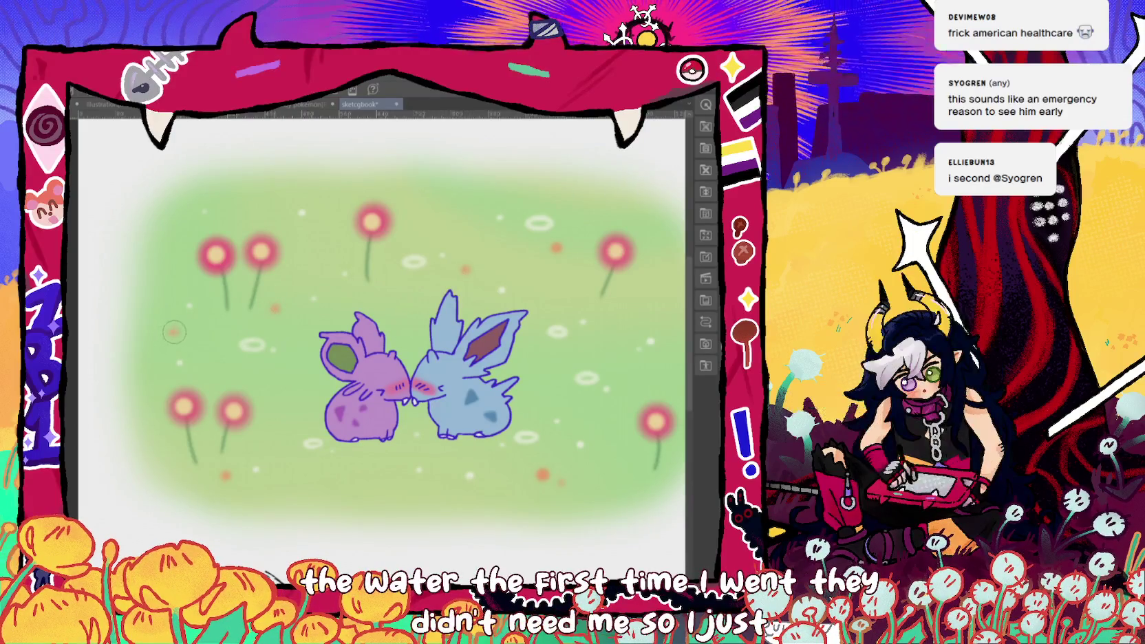
drag(671, 300, 597, 289)
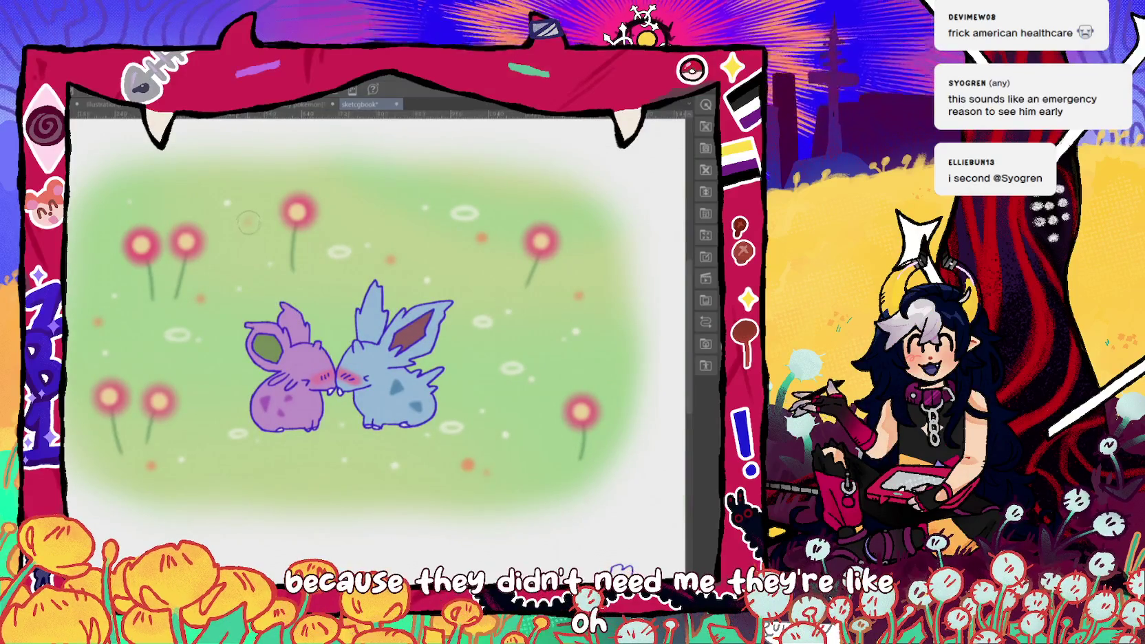
drag(268, 216, 384, 202)
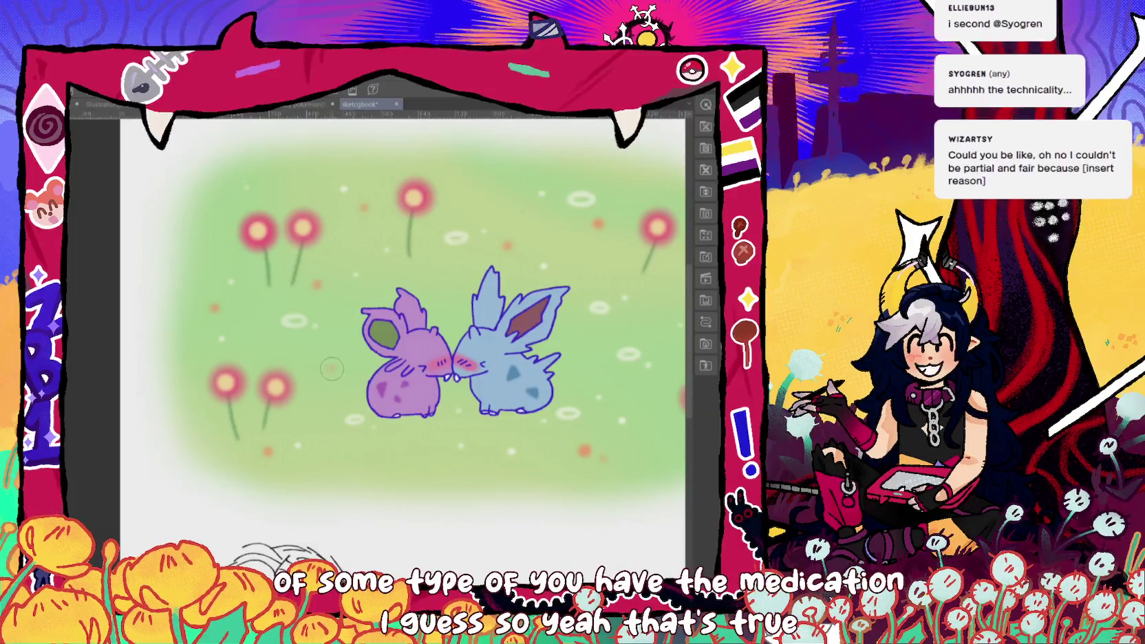
drag(357, 359, 298, 333)
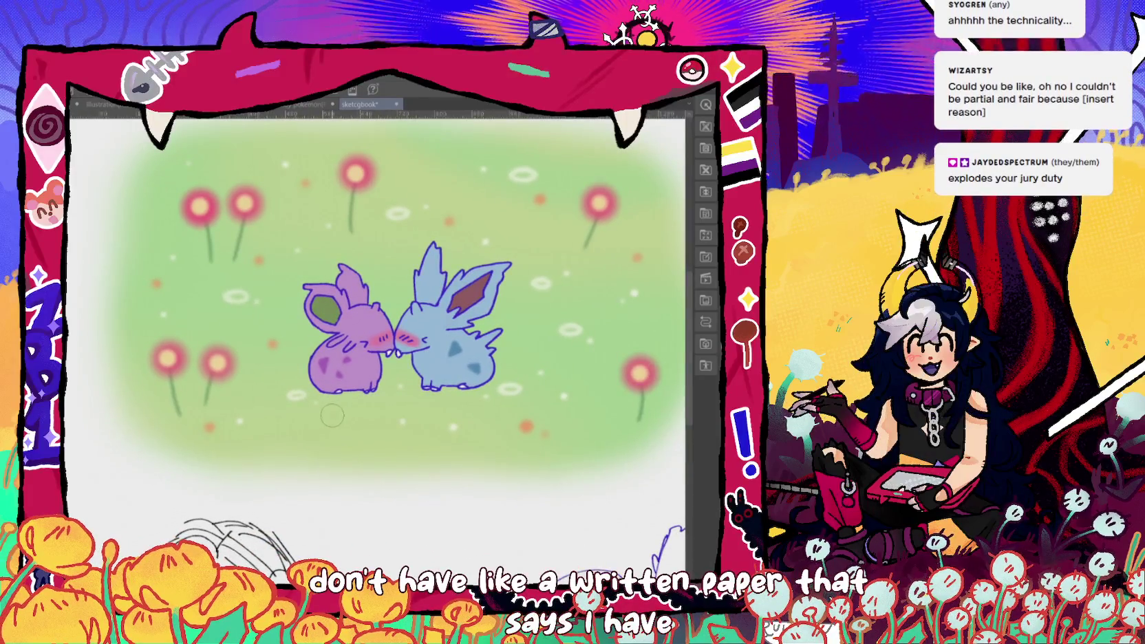
drag(384, 243, 391, 309)
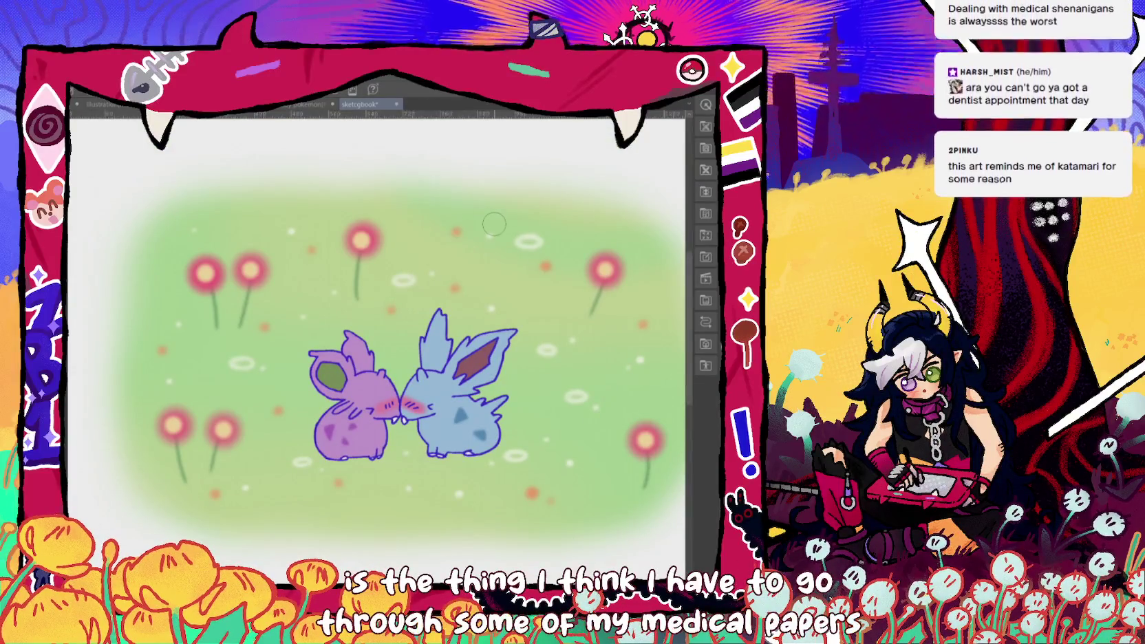
drag(455, 232, 439, 217)
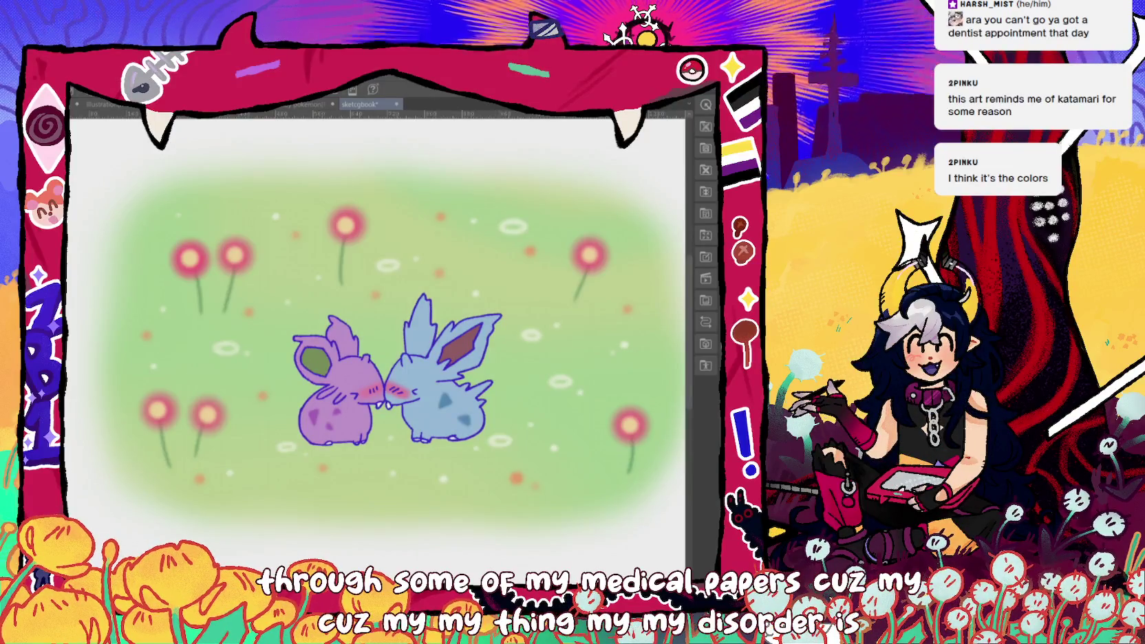
click(505, 274)
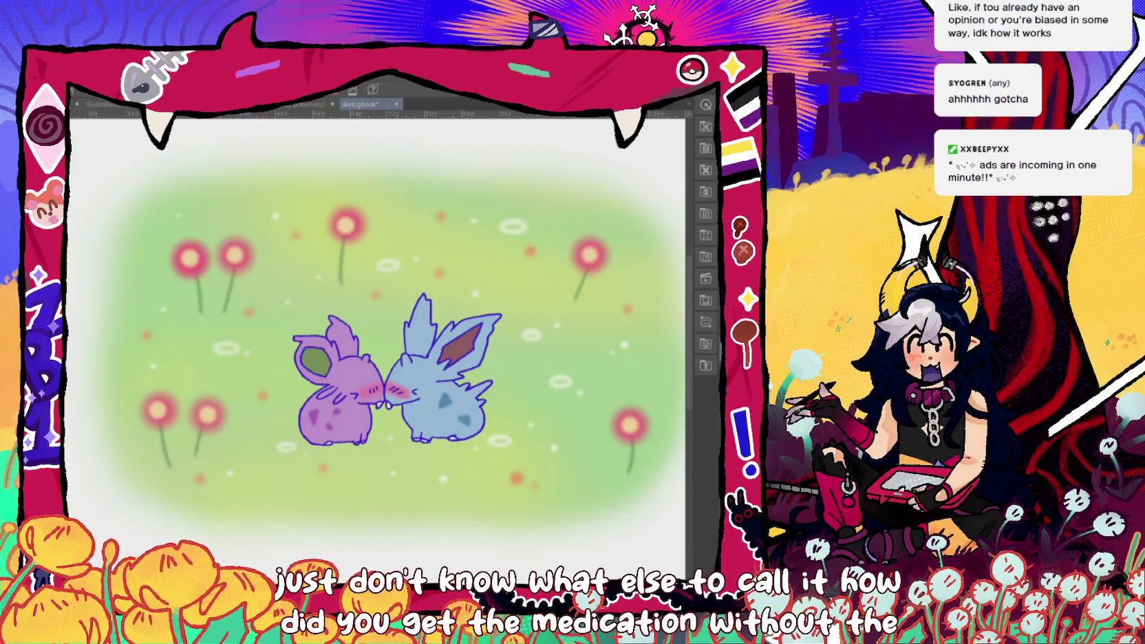
mouse_move(413, 344)
mouse_down()
mouse_move(379, 353)
mouse_move(422, 316)
mouse_up()
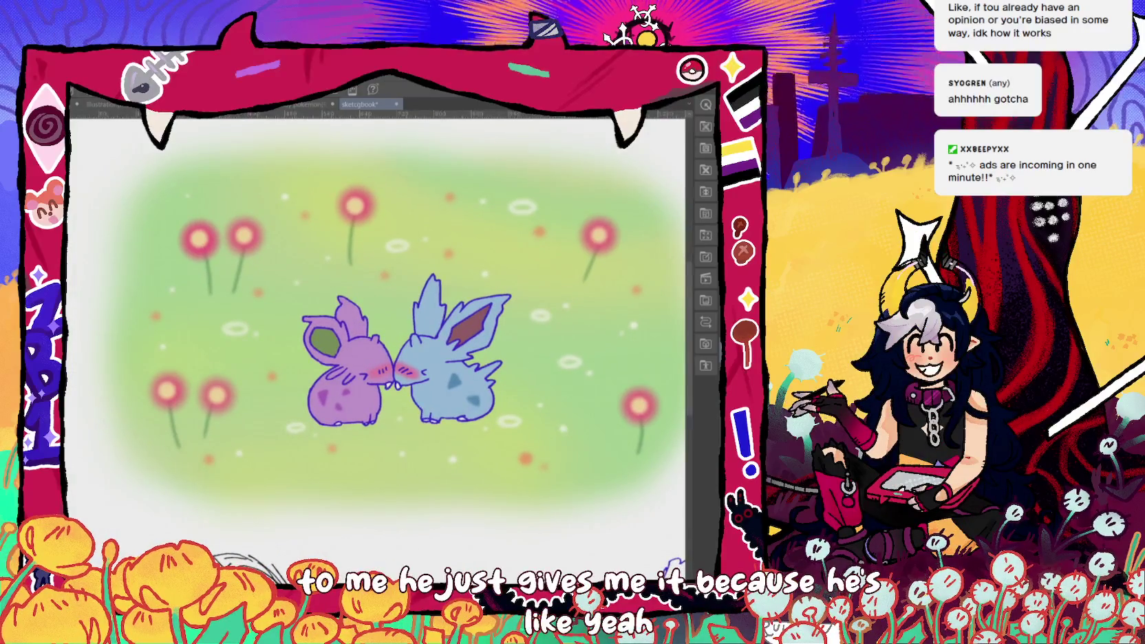
scroll(521, 460, down, 2)
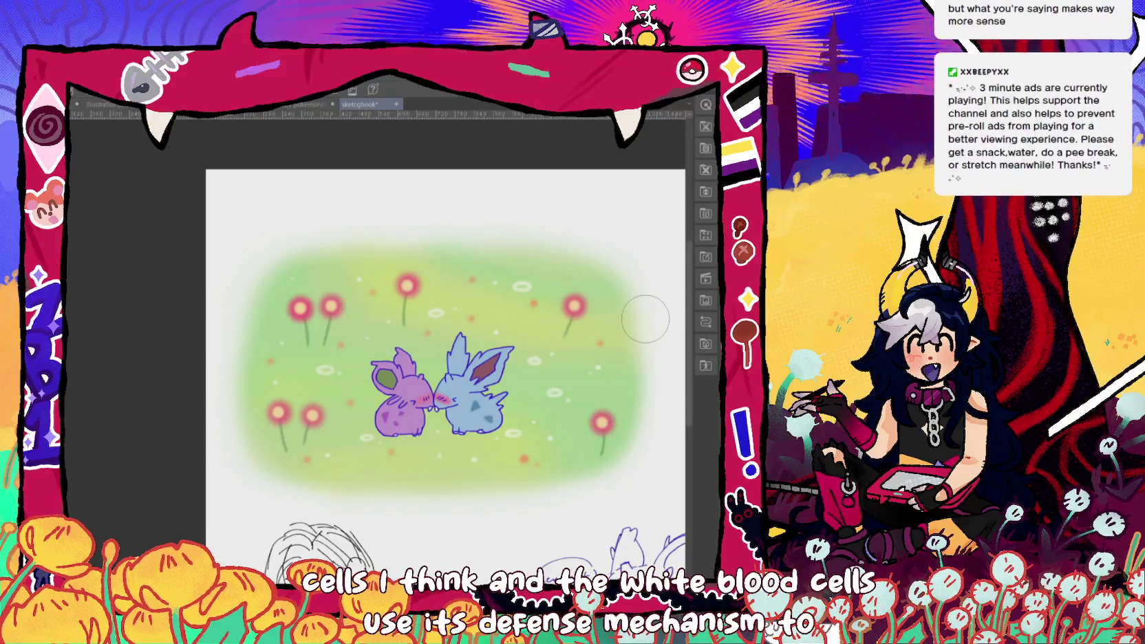
scroll(491, 471, up, 2)
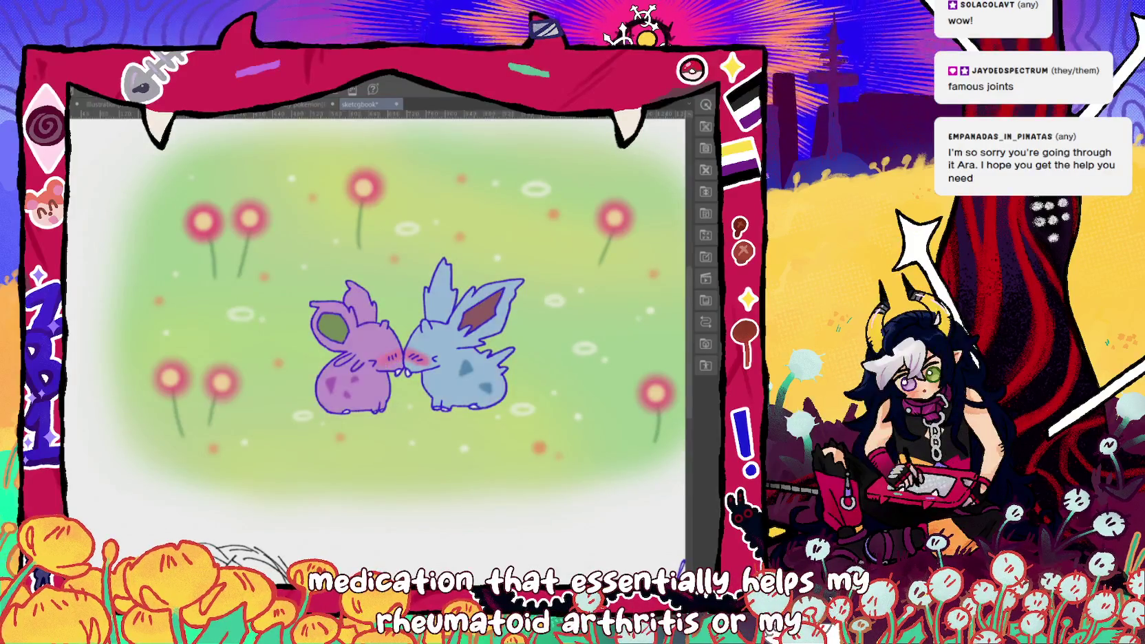
- Lasso the small mark right of the blue Nidoran, then clear the selection
drag(548, 292, 554, 295)
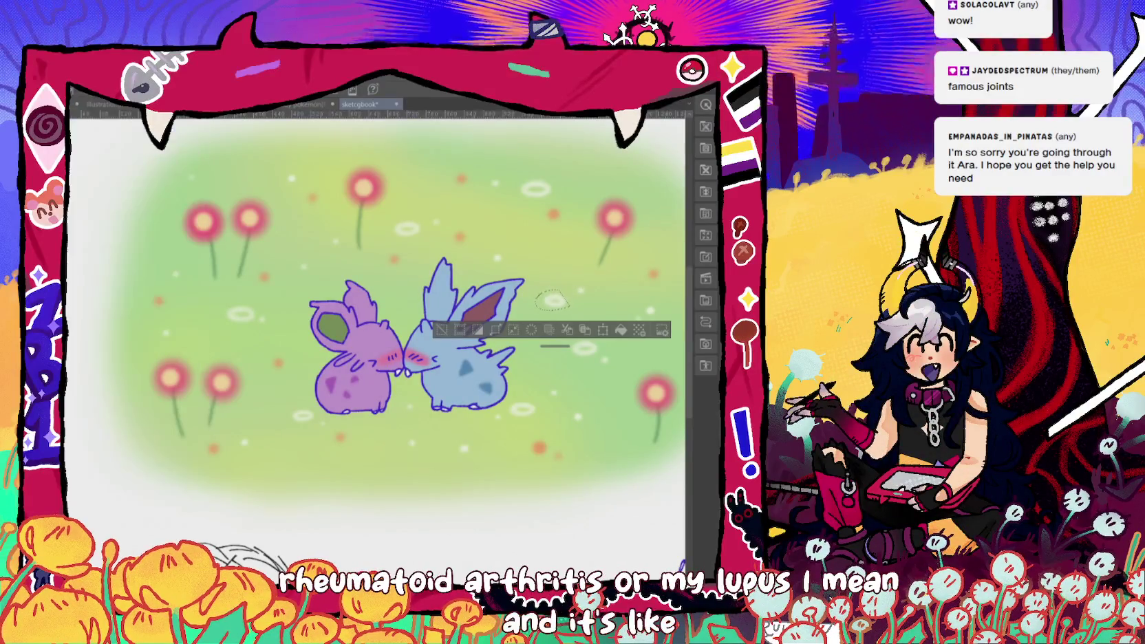
key(alt+s)
key(ctrl+d)
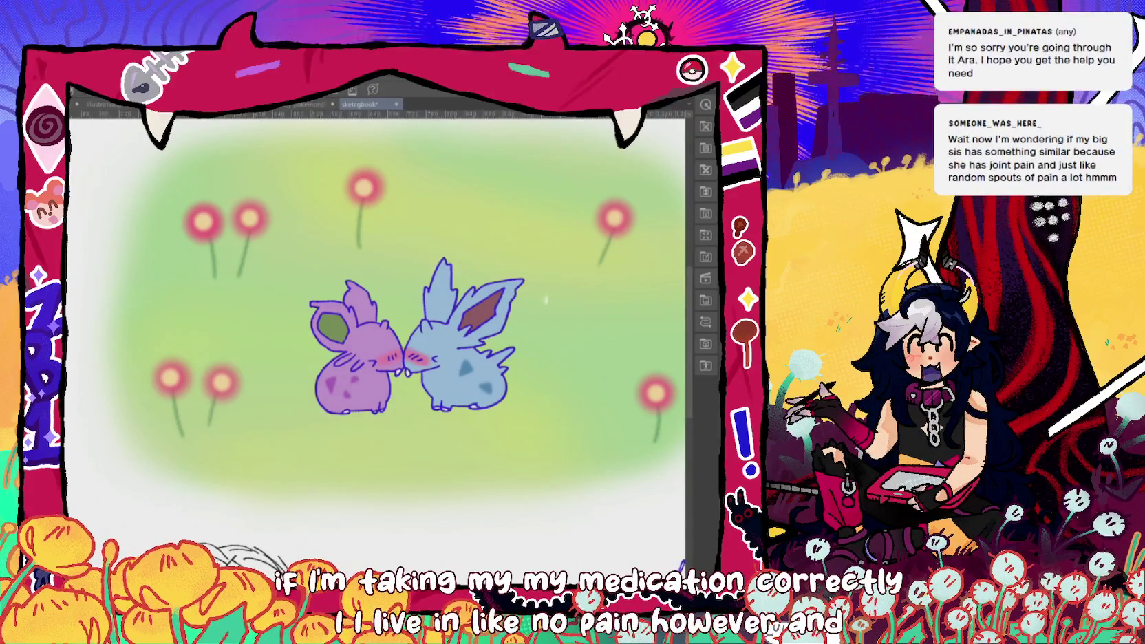
- Select both Nidoran, check the lineart with fills hidden, and raise them slightly
drag(297, 323, 303, 317)
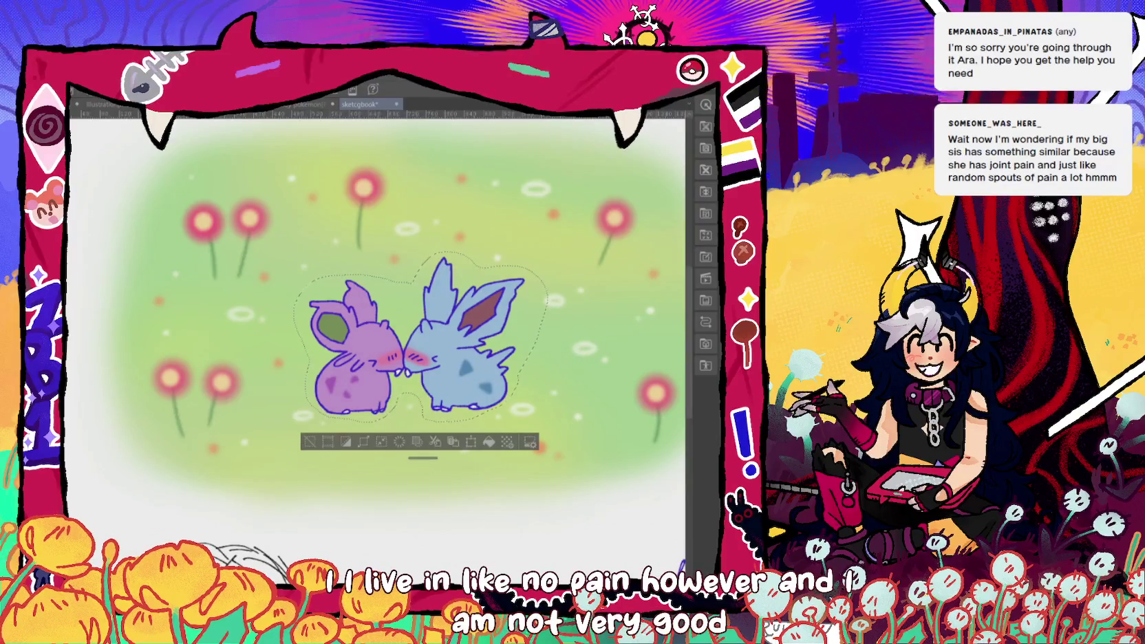
key(Delete)
key(ctrl+z)
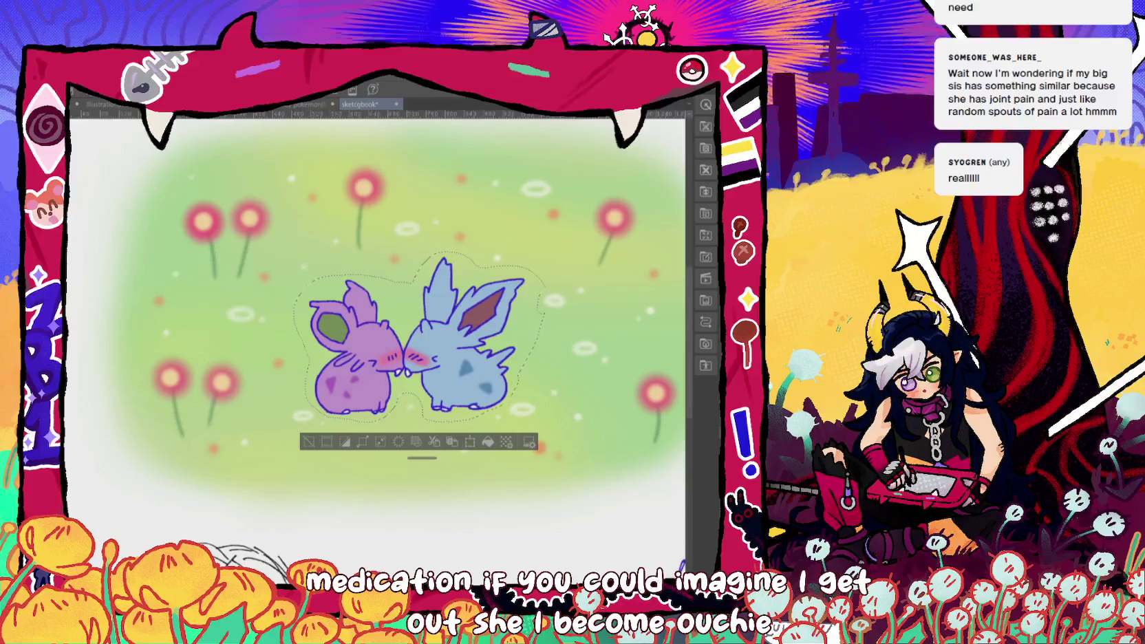
click(74, 206)
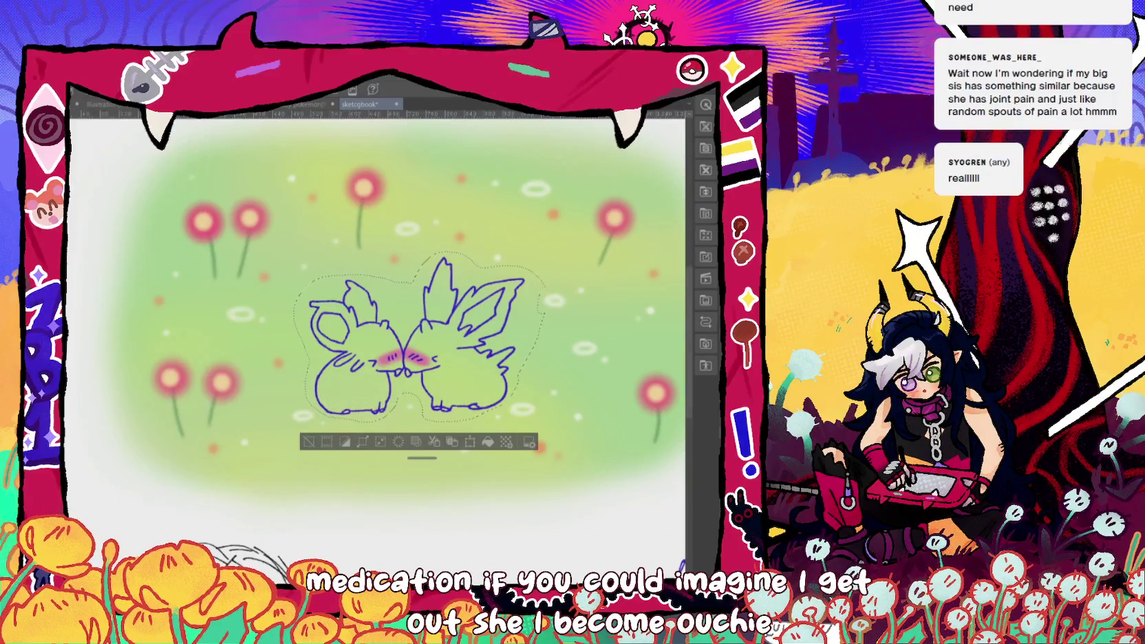
click(317, 100)
click(192, 131)
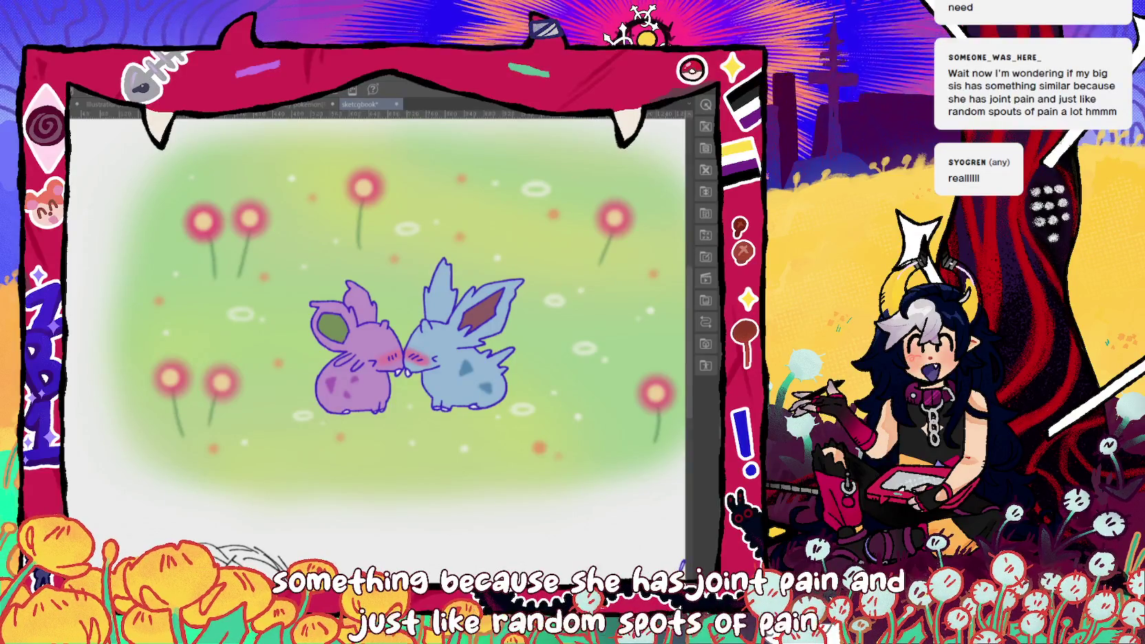
drag(481, 391, 483, 369)
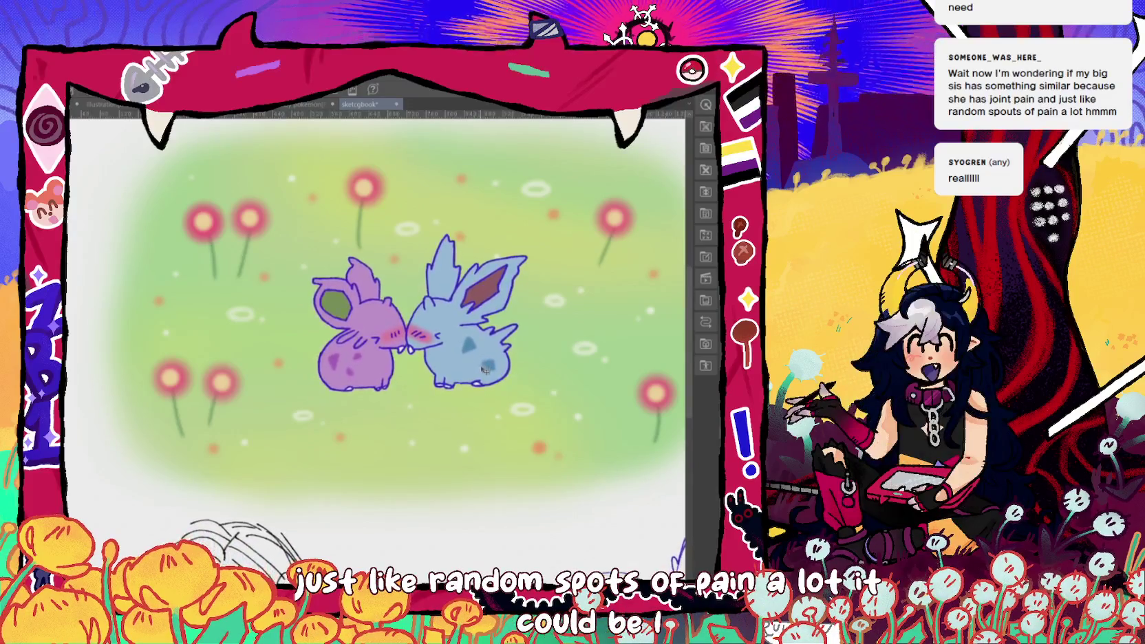
key(ctrl+minus)
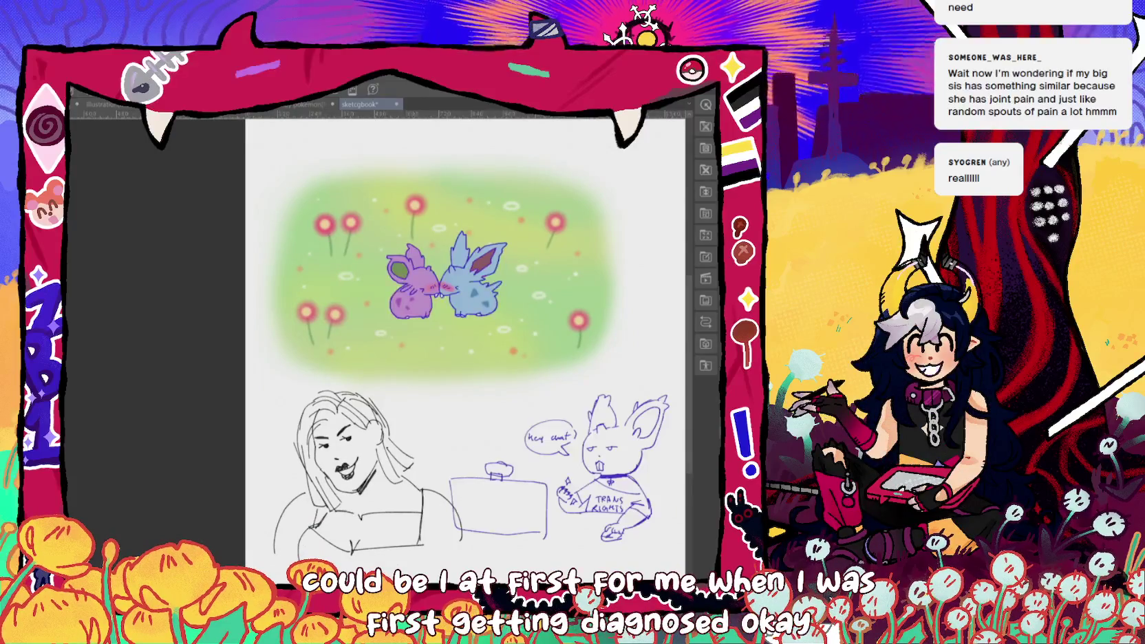
- Lasso the long-haired woman sketch, shift it down and left, then deselect
scroll(465, 330, down, 3)
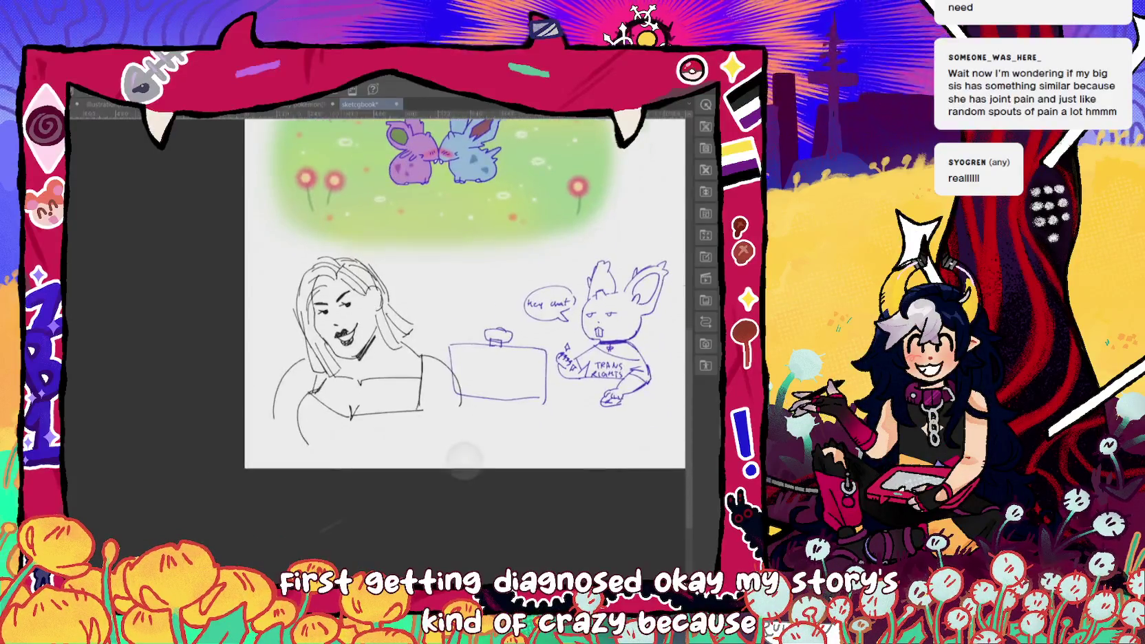
key(ctrl+plus)
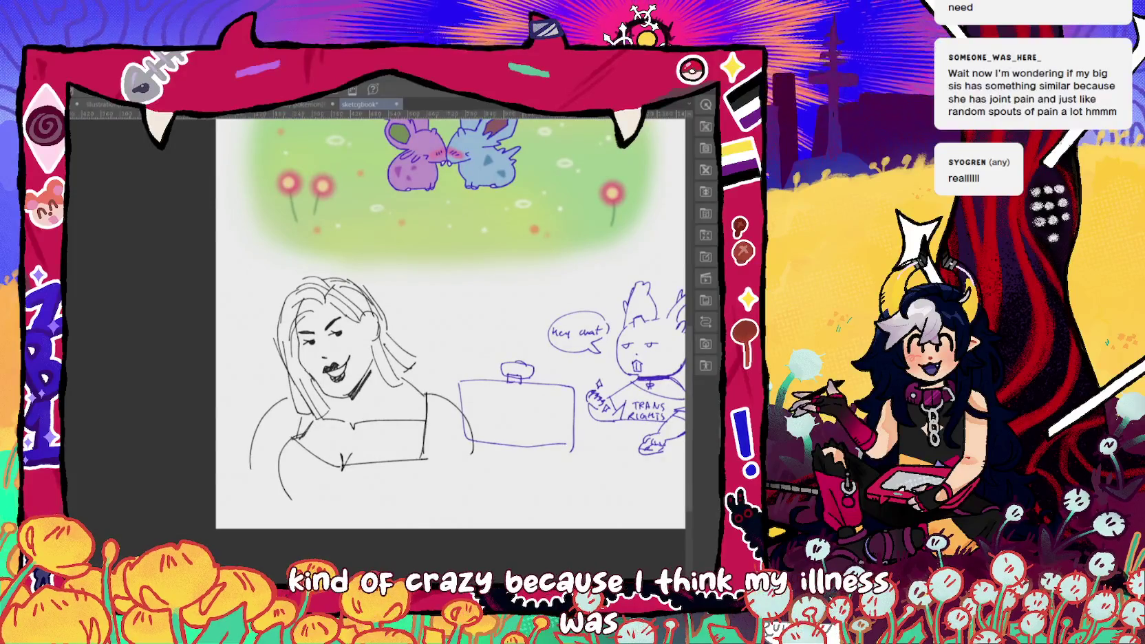
drag(487, 475, 463, 498)
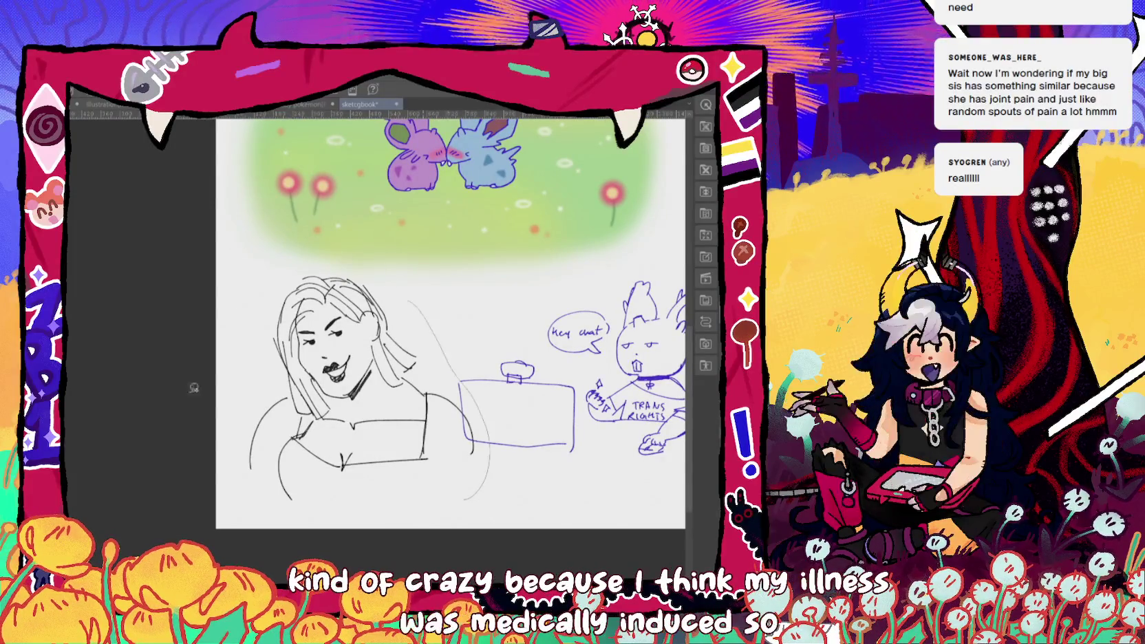
drag(292, 528, 295, 530)
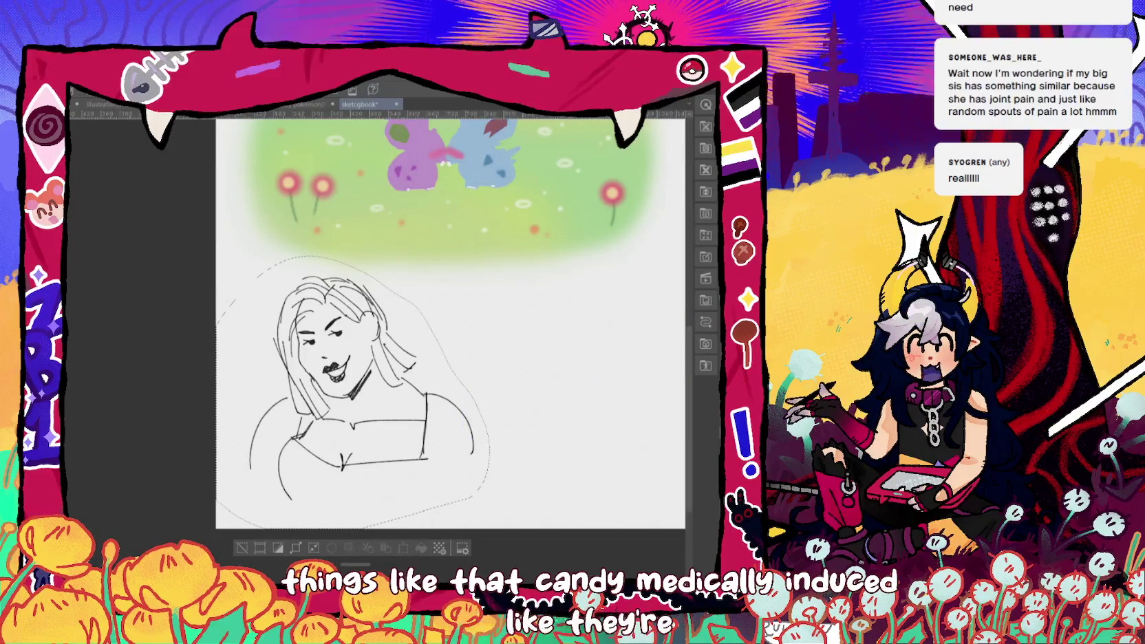
drag(410, 424, 393, 449)
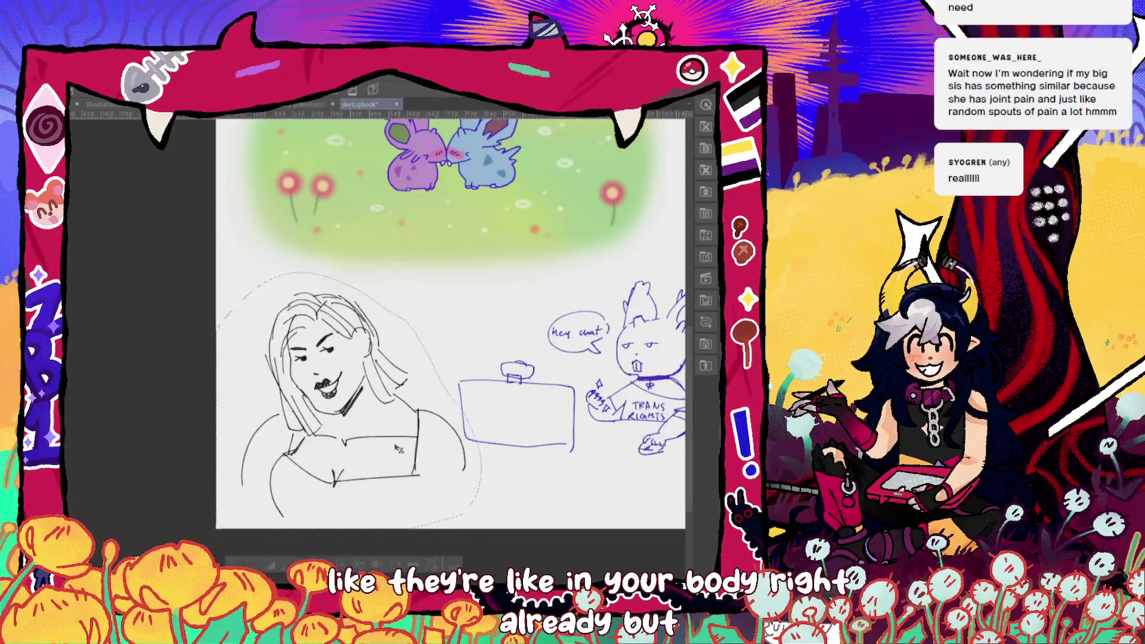
click(172, 75)
key(ctrl+d)
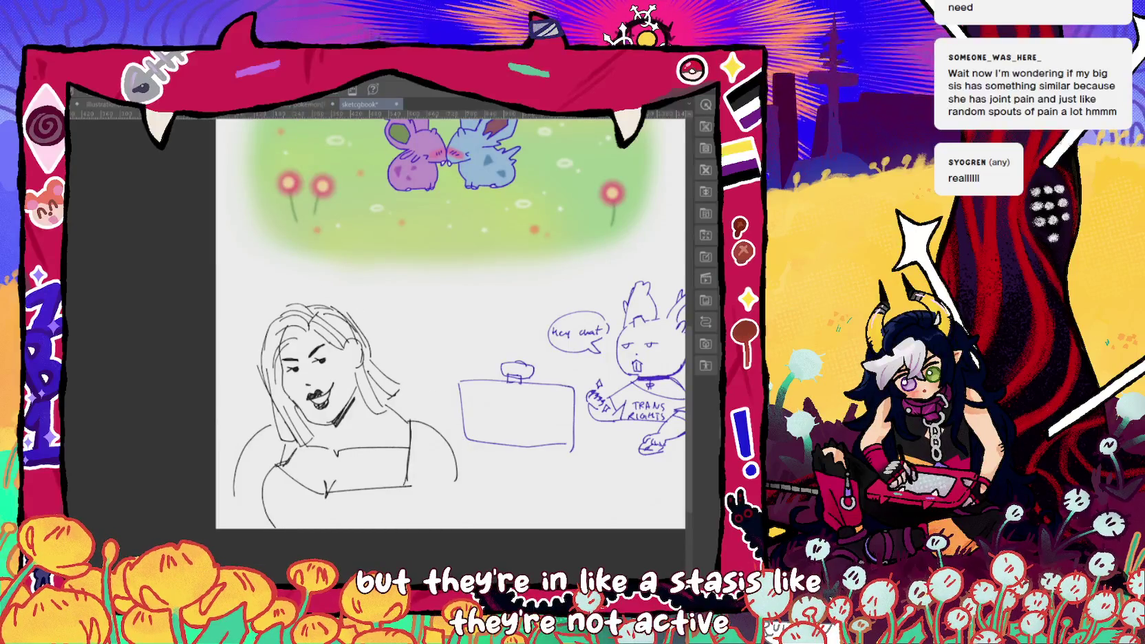
scroll(450, 323, up, 2)
scroll(449, 323, up, 1)
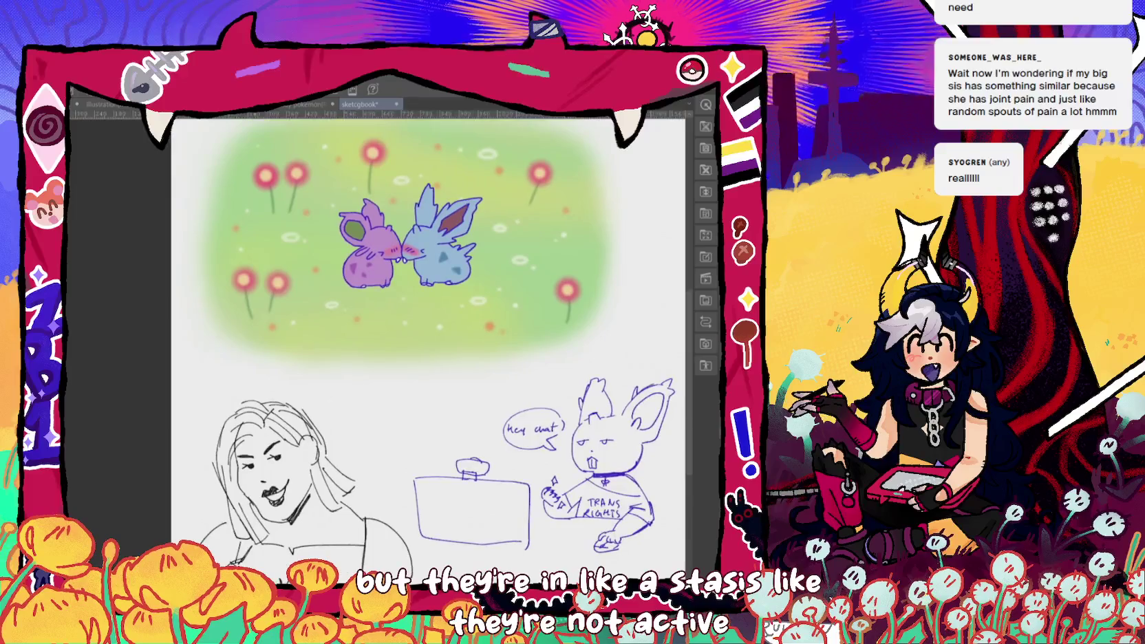
- Undo to restore the scattered white ovals and orange dots on the green field
scroll(450, 323, up, 2)
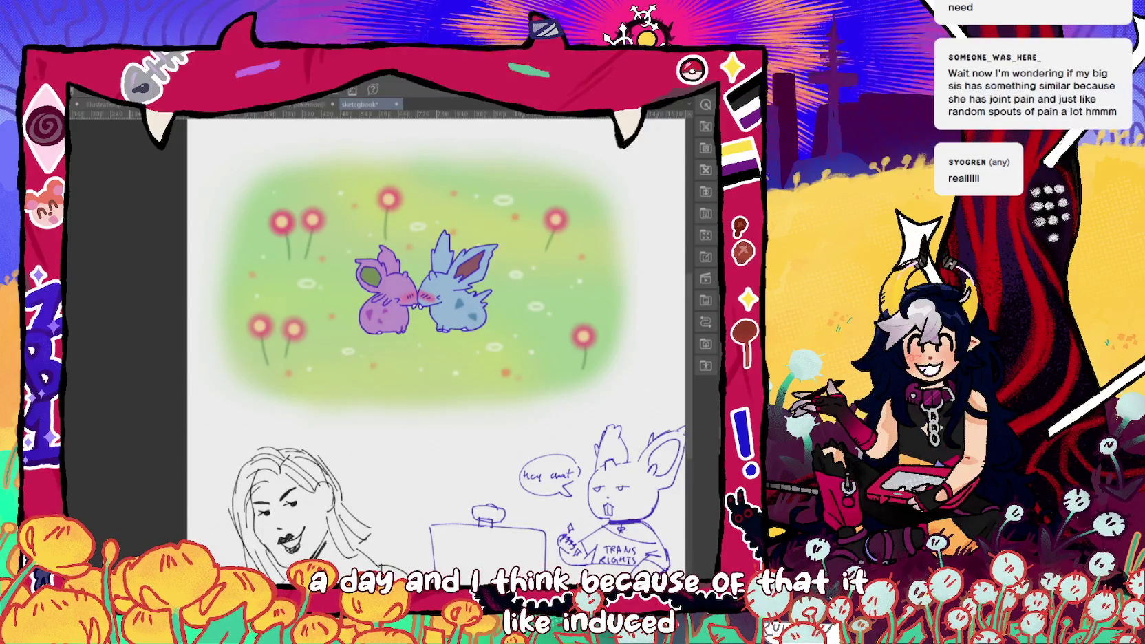
key(ctrl+z)
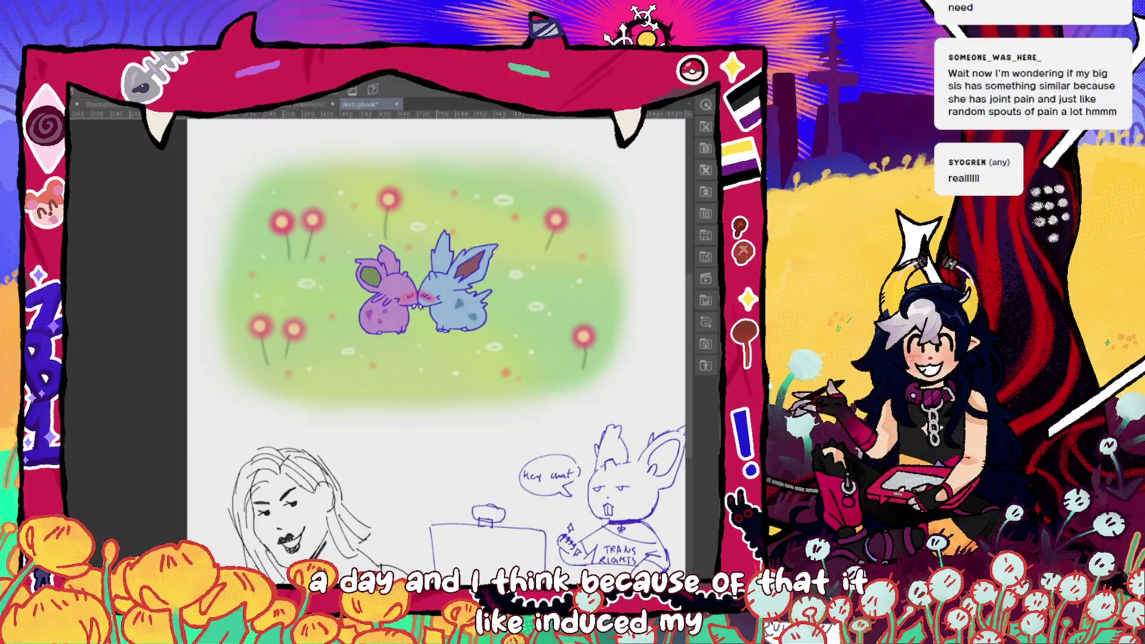
- Move the right-hand red flower up and to the left
drag(605, 310, 592, 311)
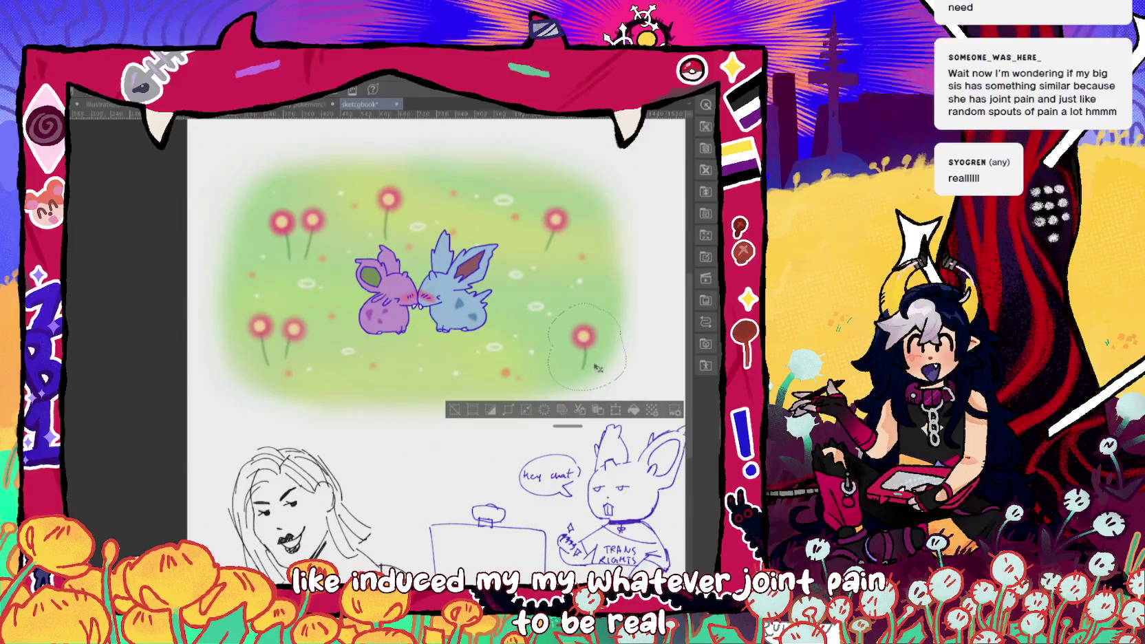
drag(583, 335, 573, 324)
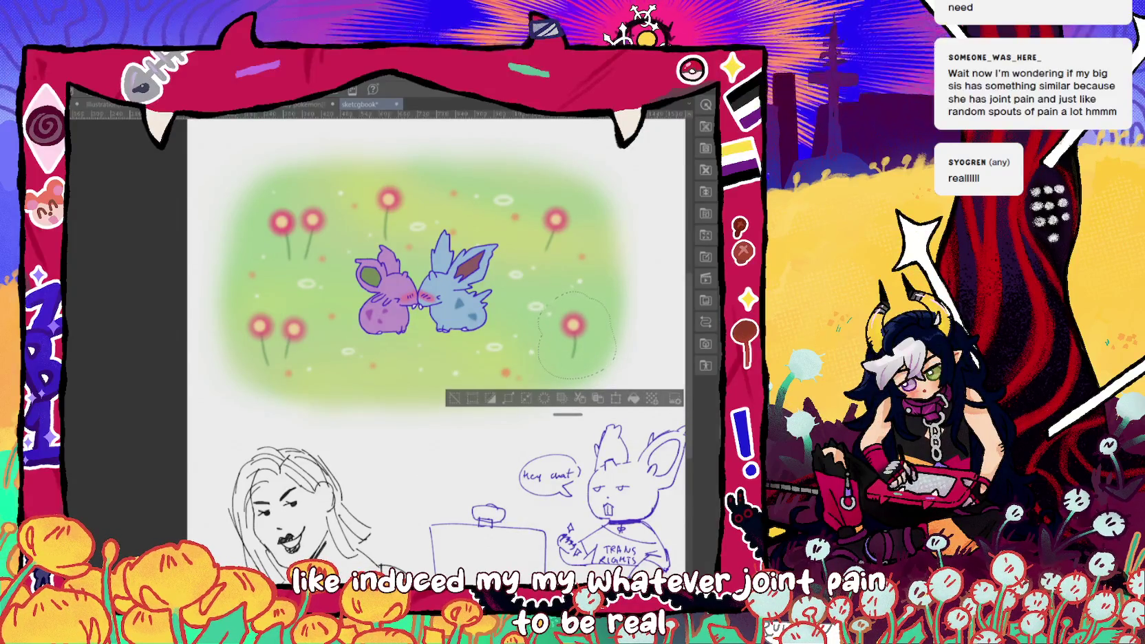
key(ctrl+d)
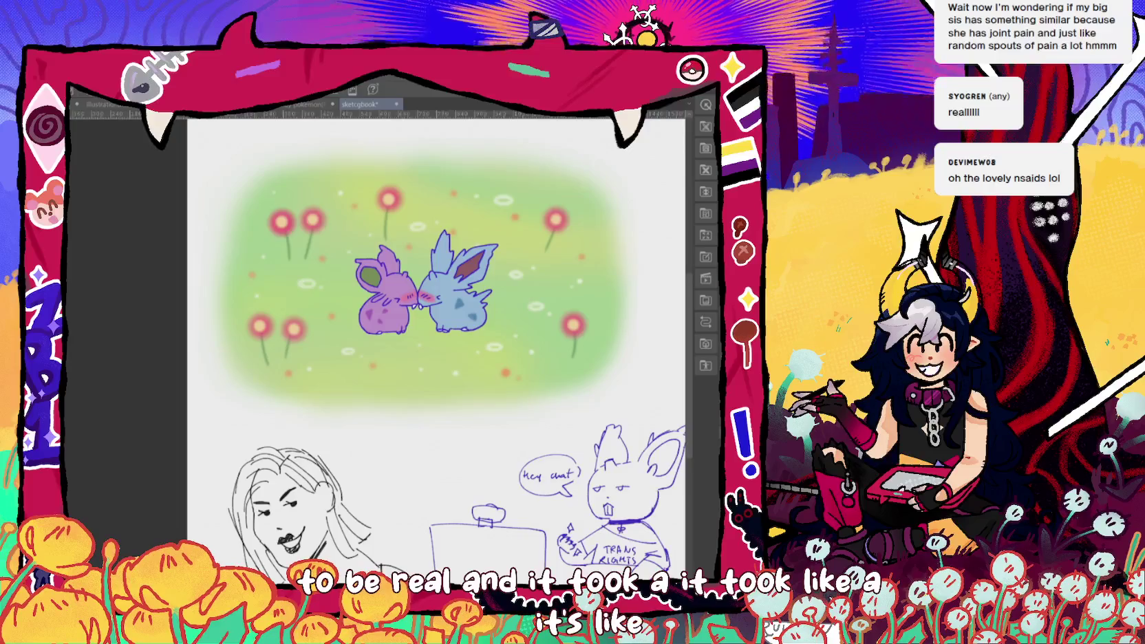
- Shift the two lower-left flowers up and right, then deselect
mouse_move(309, 297)
mouse_down()
mouse_move(283, 369)
mouse_move(314, 313)
mouse_move(307, 326)
mouse_up()
click(171, 95)
key(ctrl+d)
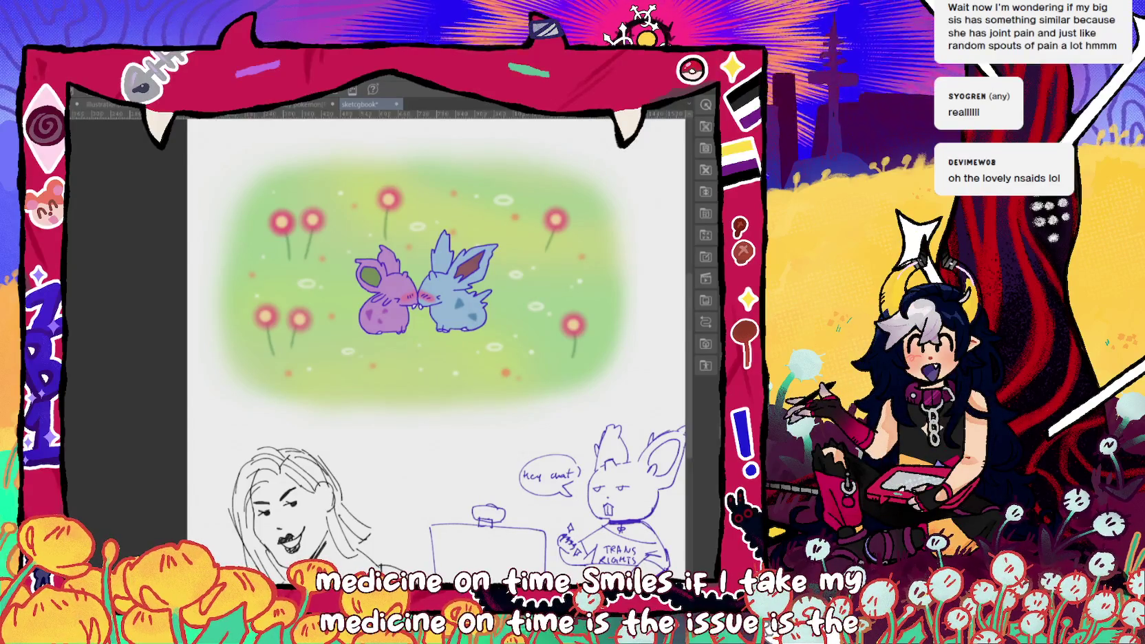
scroll(426, 289, up, 2)
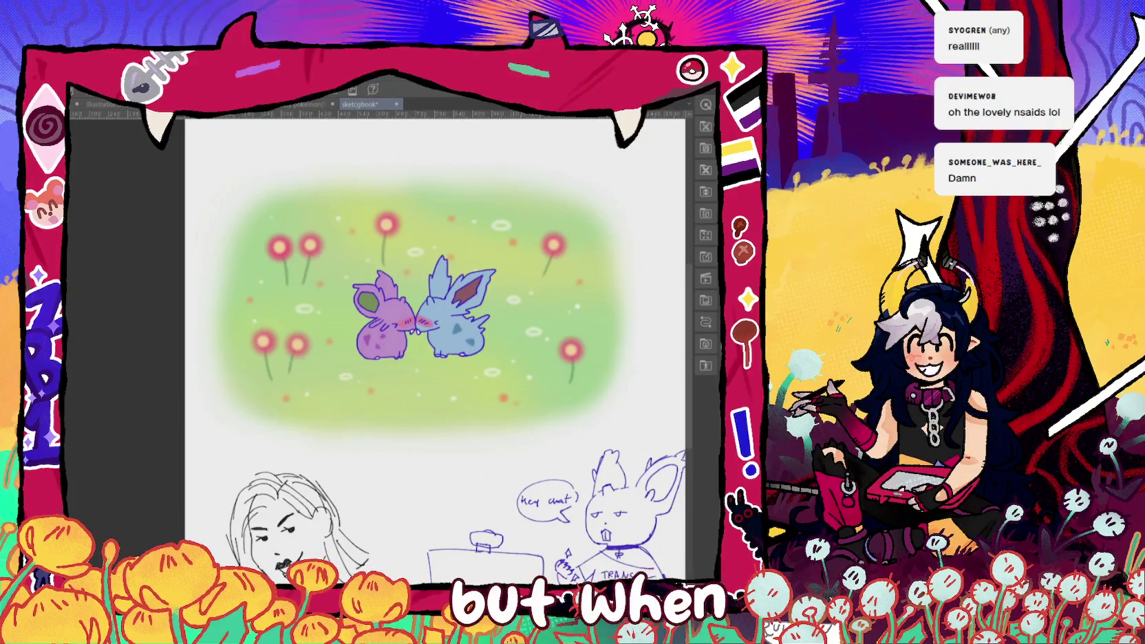
- Handwrite a small blue 'route 3' label beneath the field, then fit the page in view
scroll(415, 502, up, 2)
scroll(414, 503, up, 1)
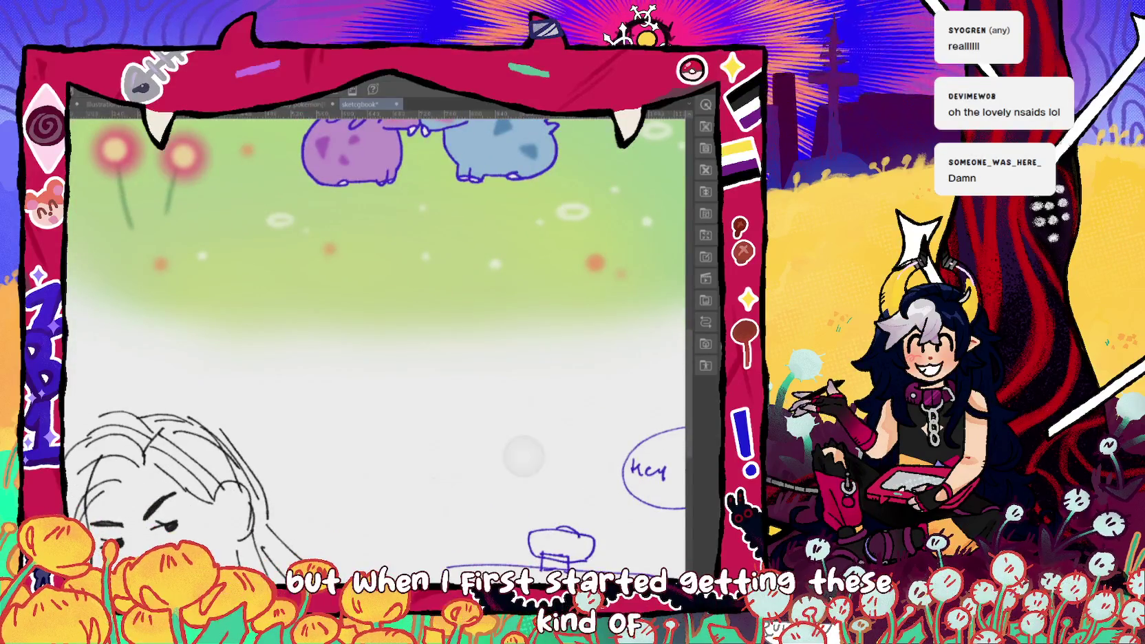
scroll(523, 452, up, 2)
mouse_move(308, 313)
mouse_down()
mouse_move(387, 307)
mouse_move(405, 325)
mouse_up()
key(ctrl+z)
key(ctrl+z)
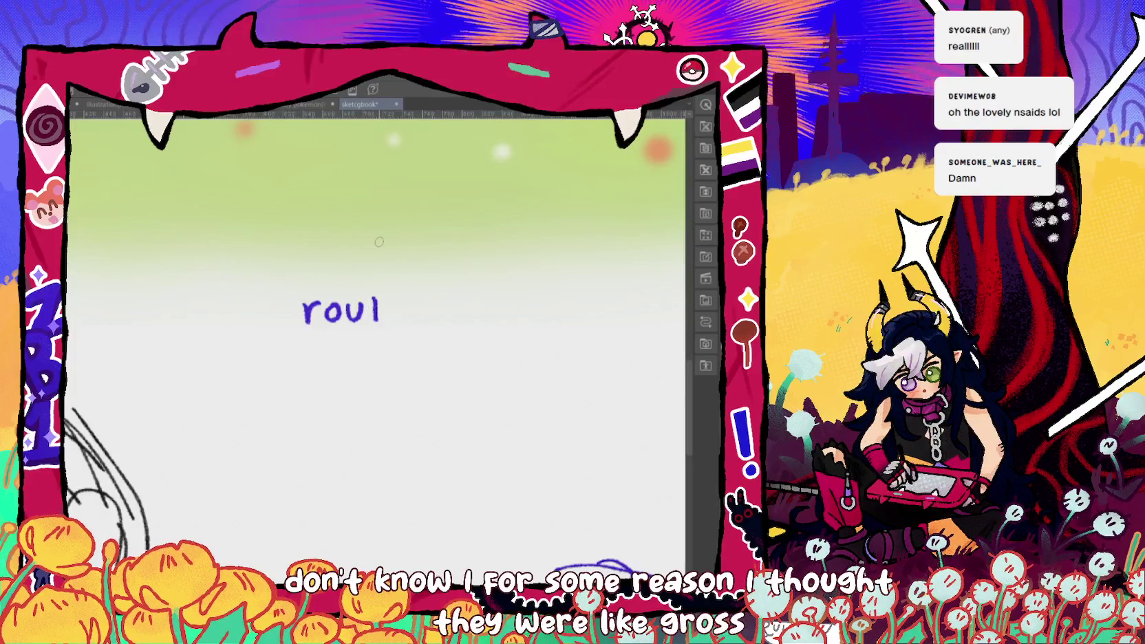
drag(372, 307, 406, 322)
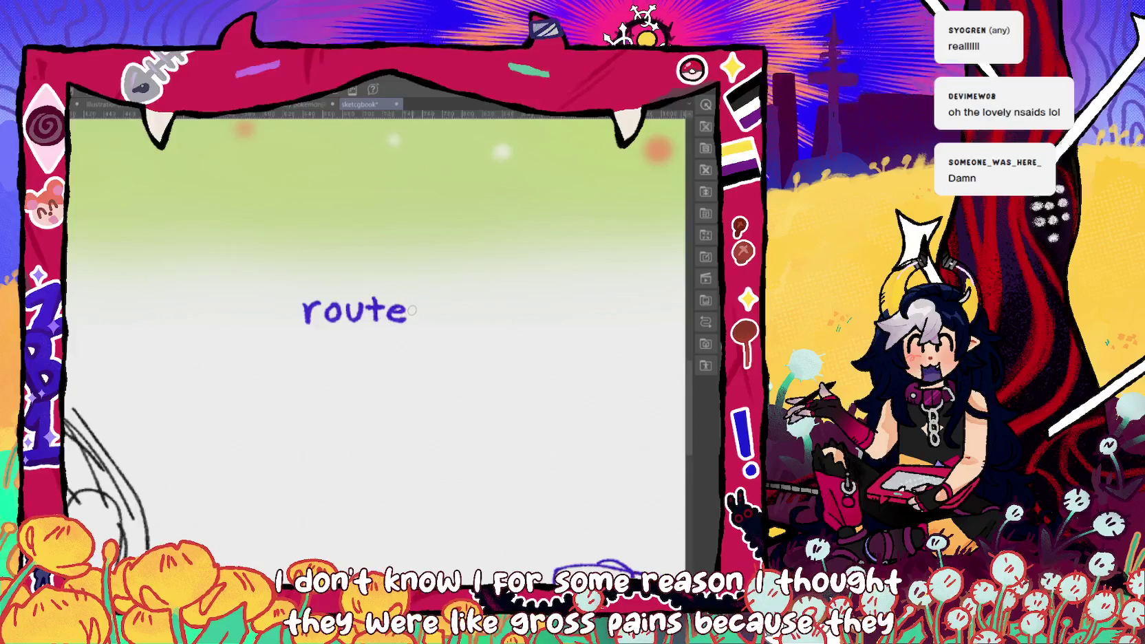
drag(481, 344, 394, 347)
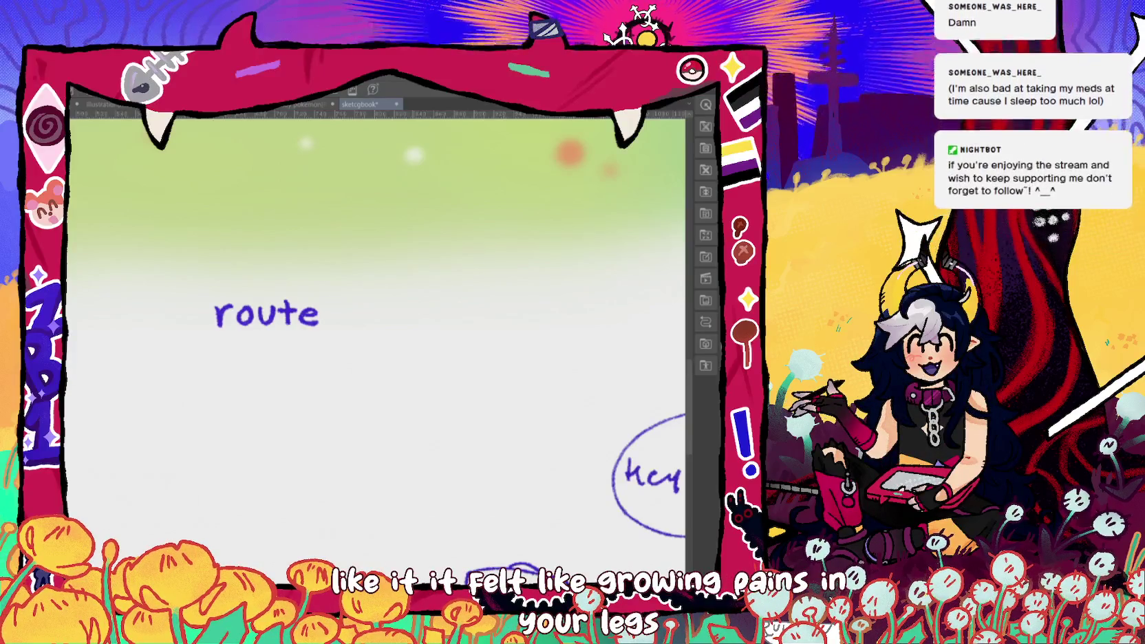
drag(362, 303, 359, 323)
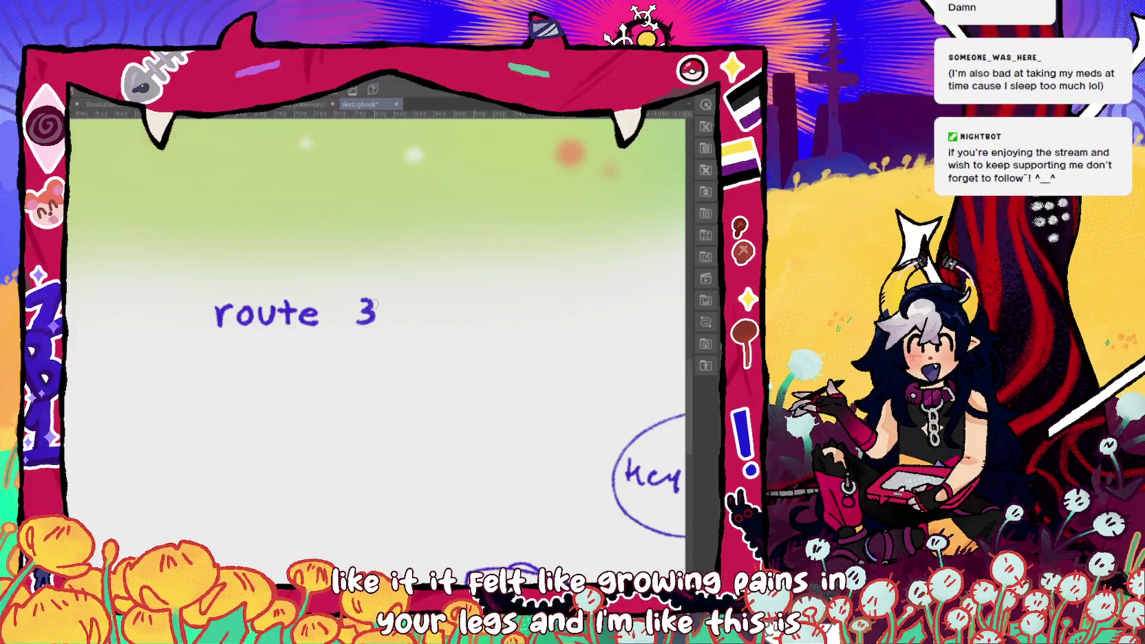
key(ctrl+0)
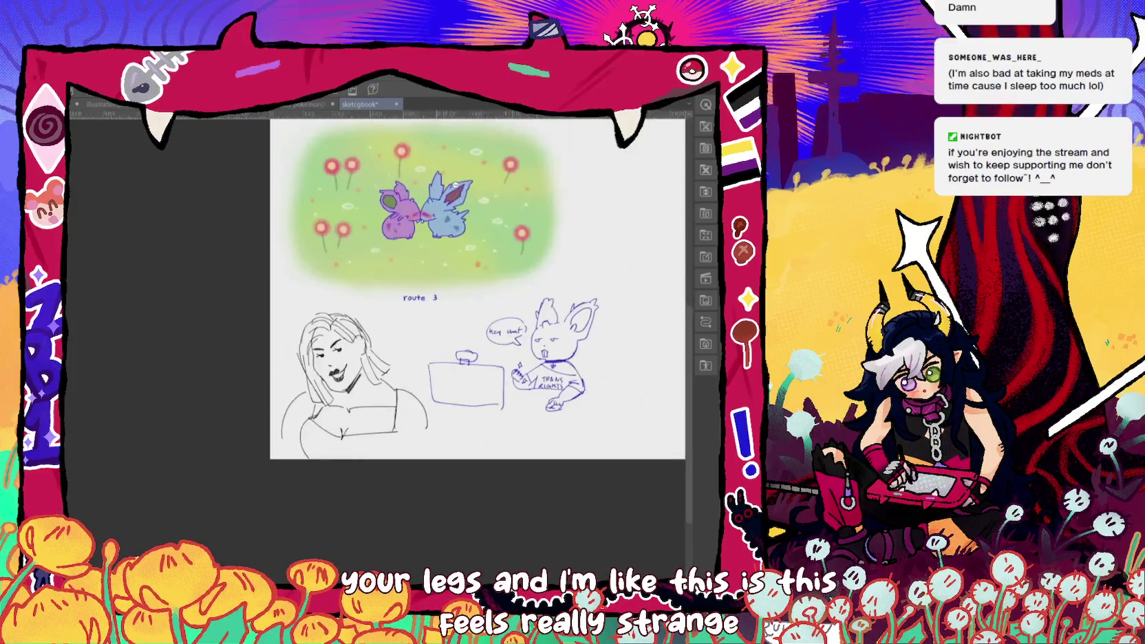
scroll(469, 183, up, 1)
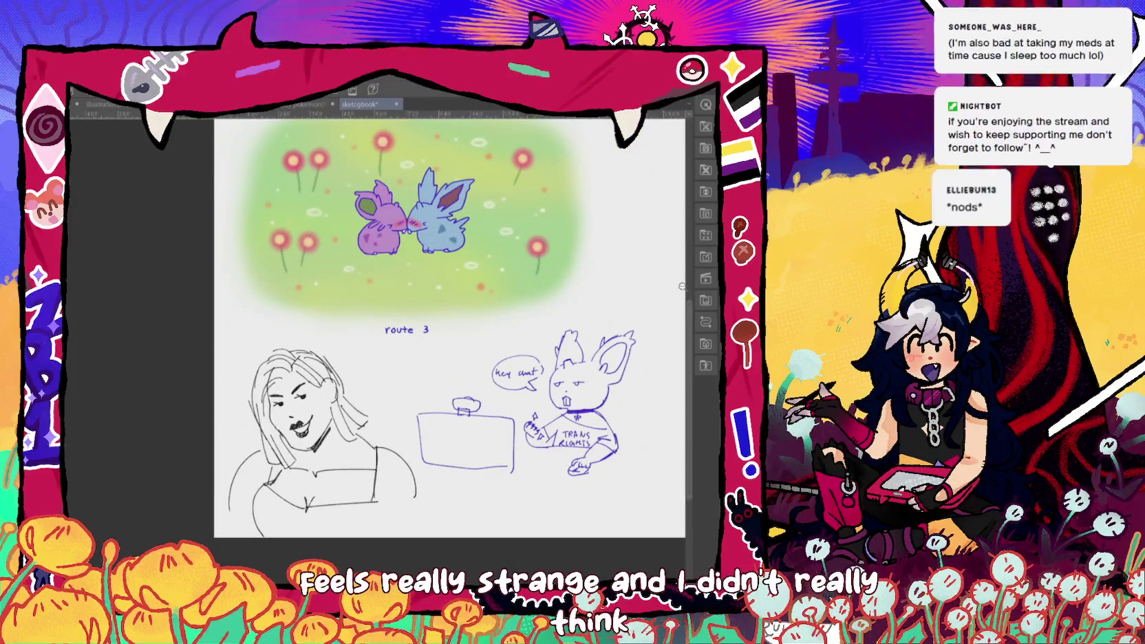
scroll(451, 326, up, 2)
scroll(450, 327, up, 1)
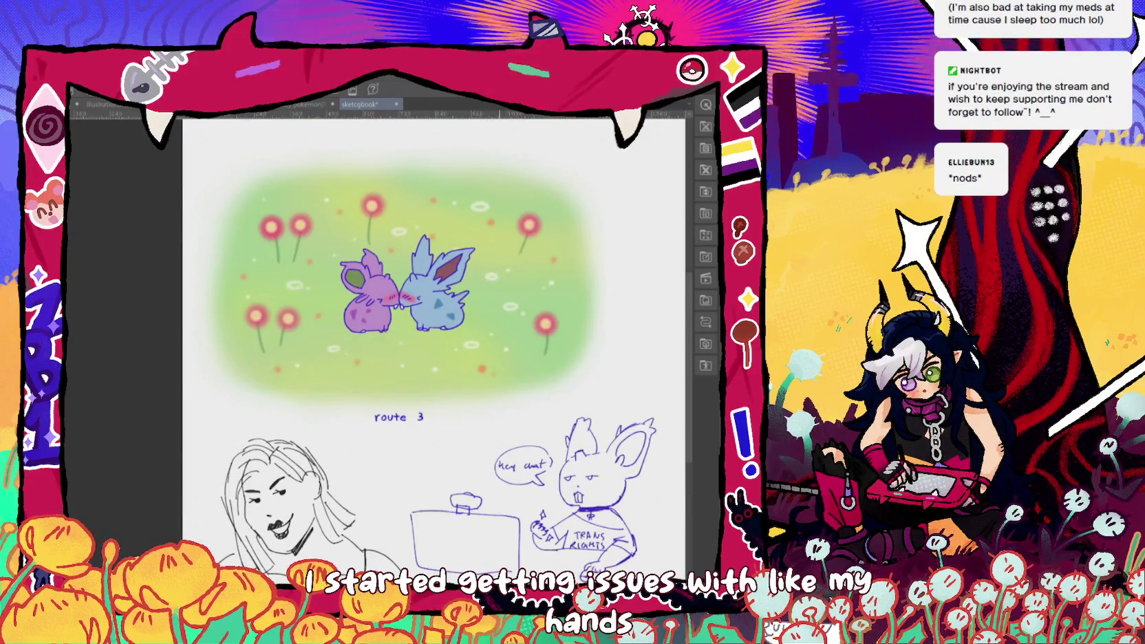
drag(417, 403, 419, 394)
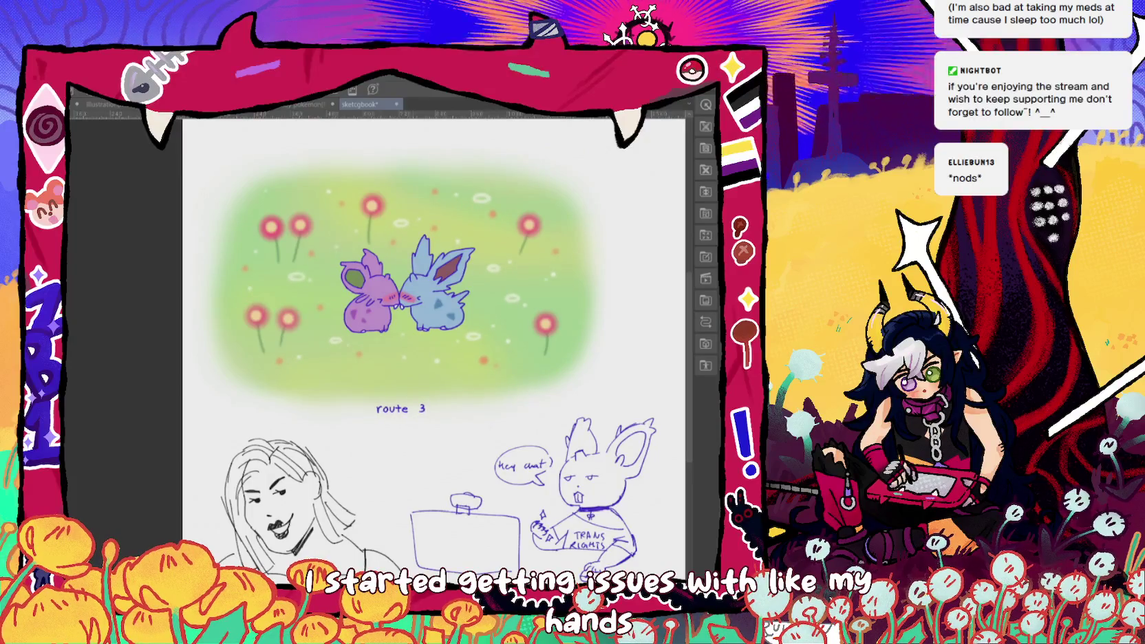
key(ctrl+z)
key(ctrl+z)
key(ctrl+z)
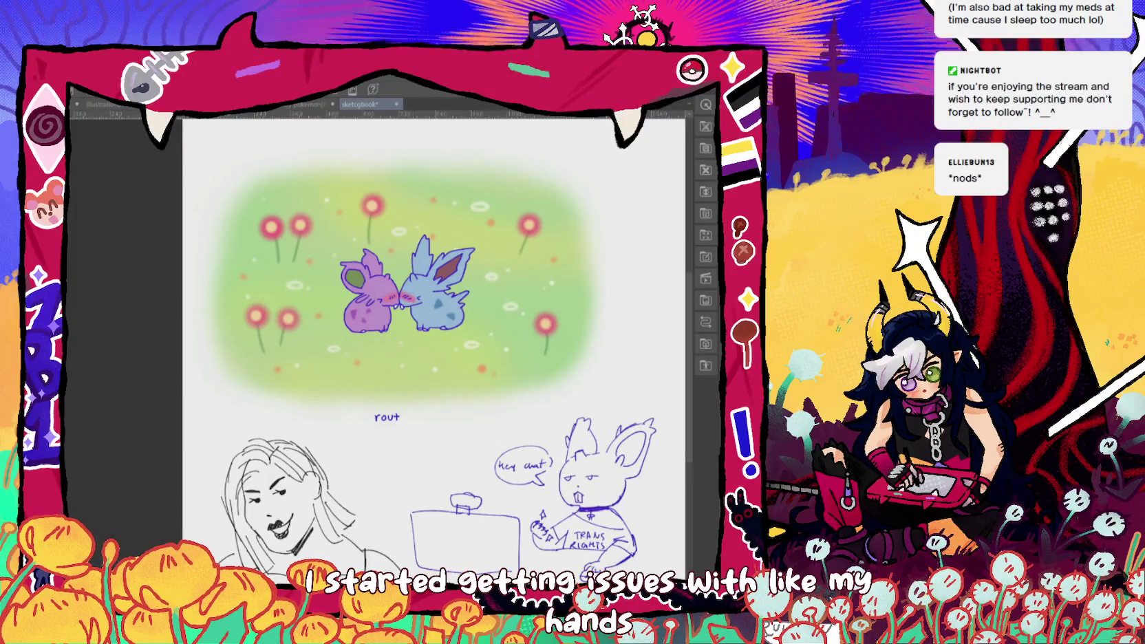
key(ctrl+z)
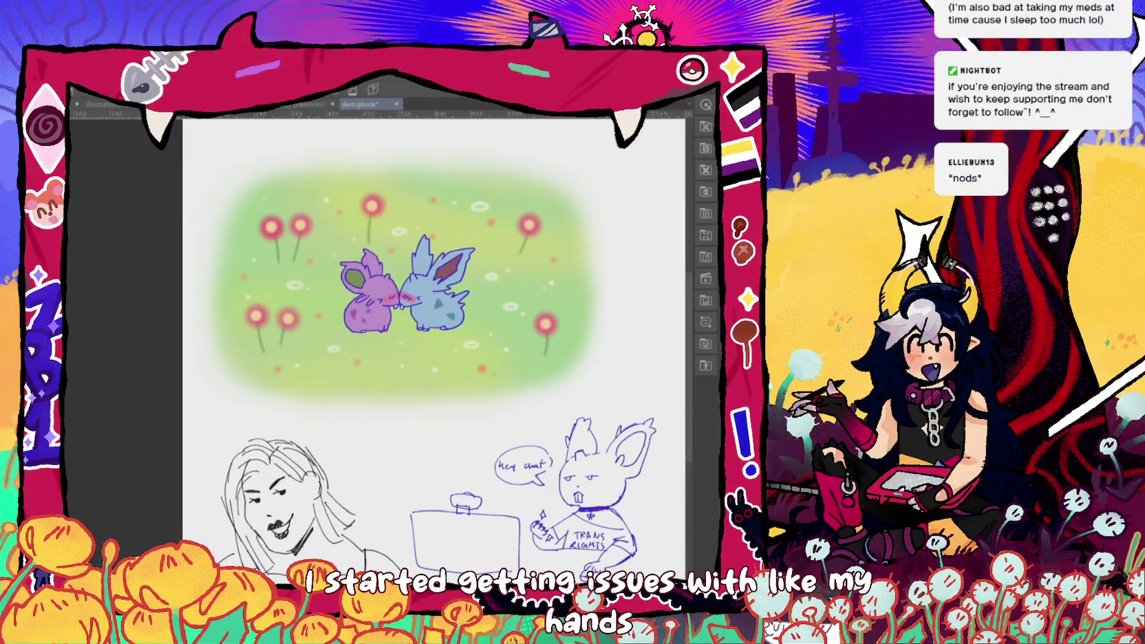
key(ctrl+plus)
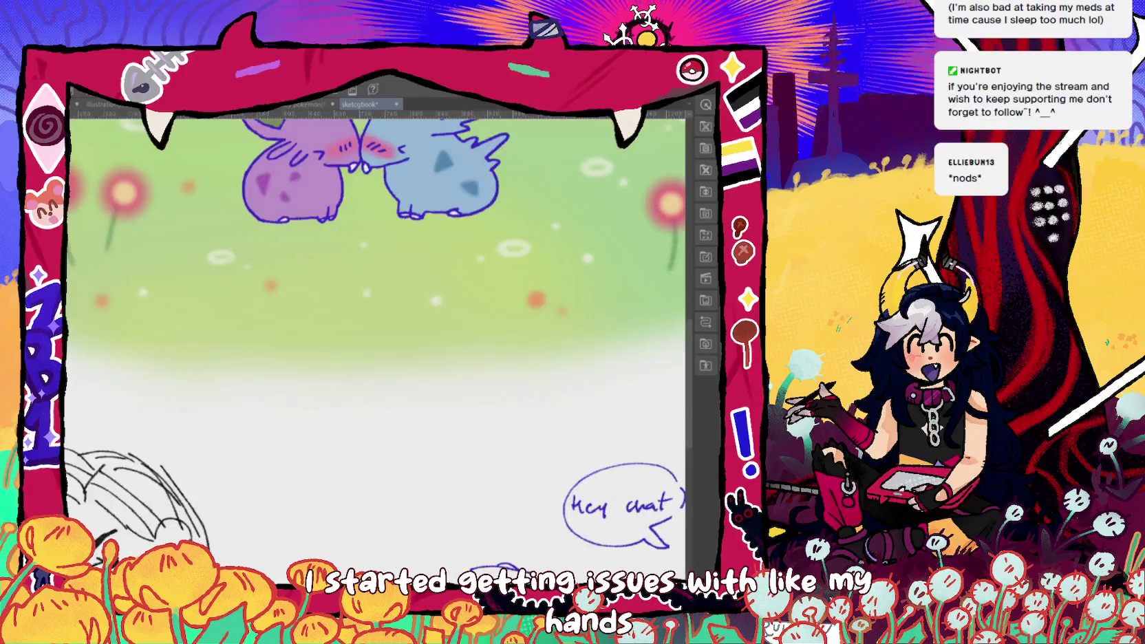
drag(315, 397, 316, 398)
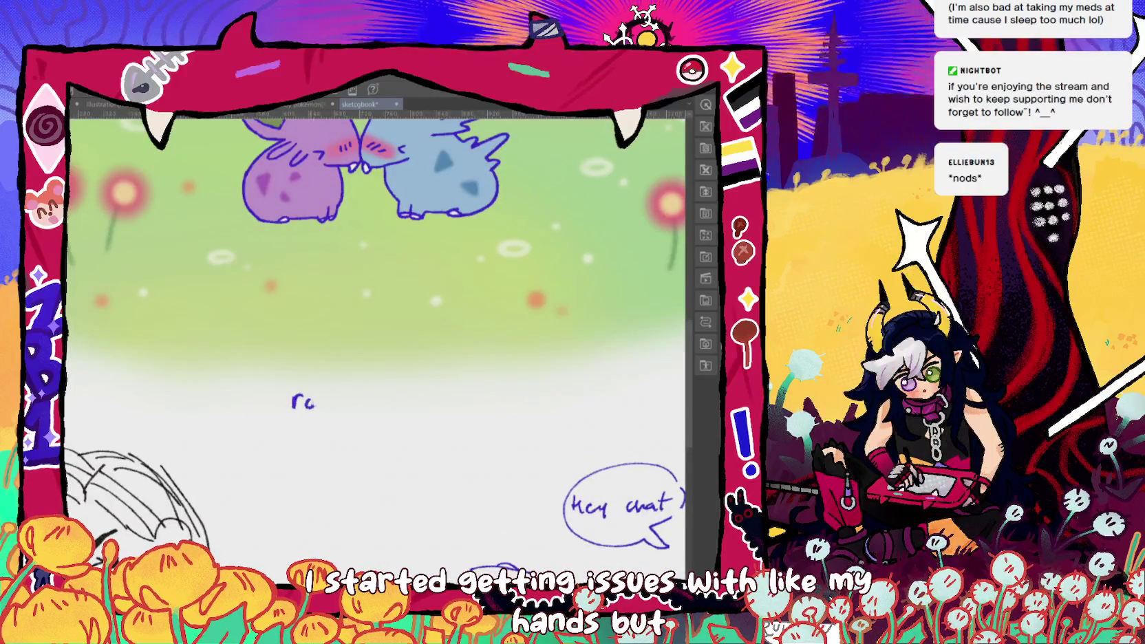
key(ctrl+z)
key(ctrl+z)
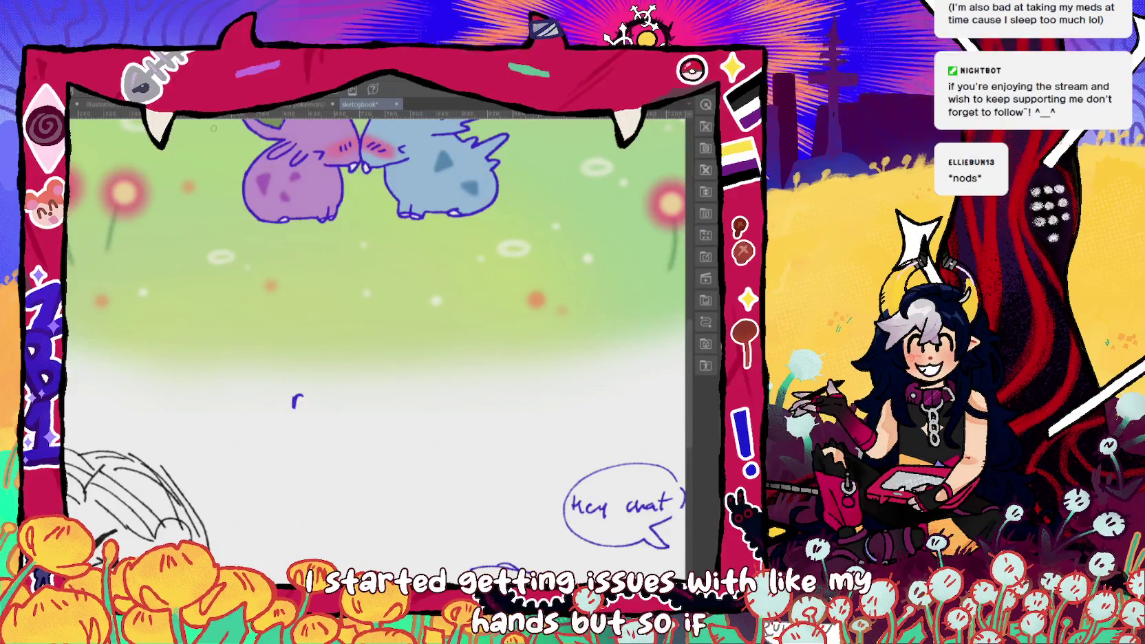
drag(313, 397, 362, 406)
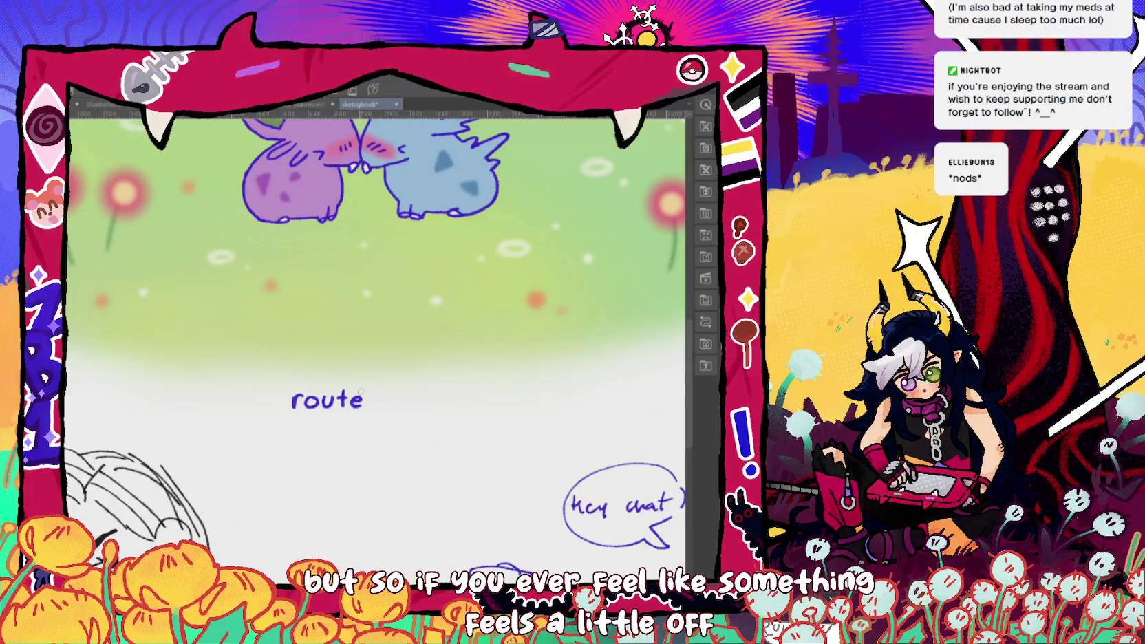
key(ctrl+z)
key(ctrl+z)
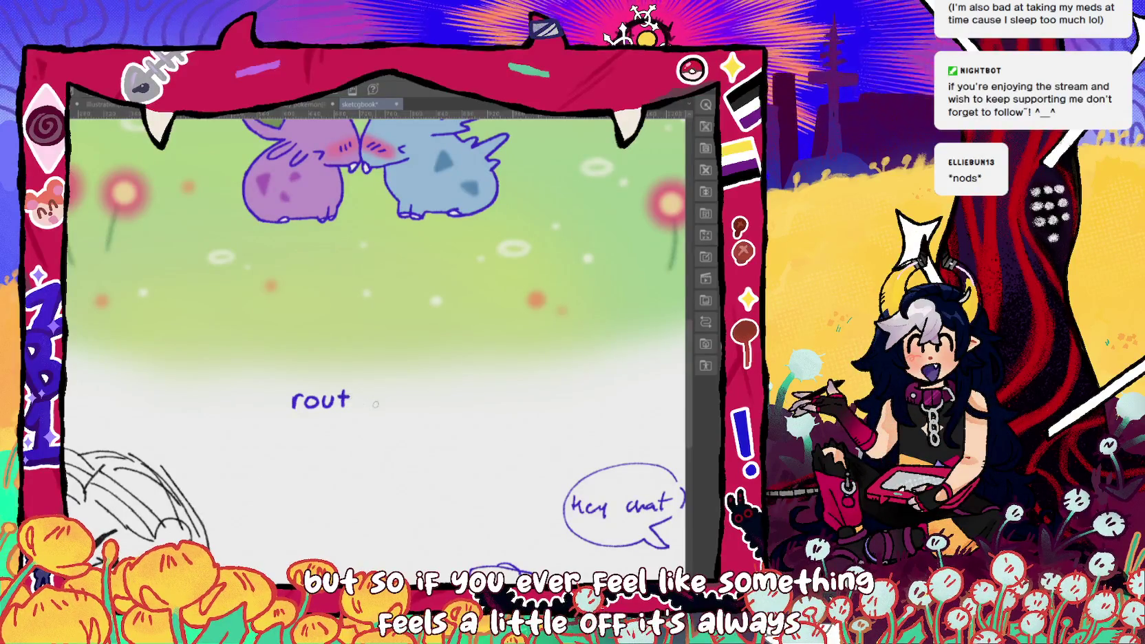
drag(354, 401, 412, 397)
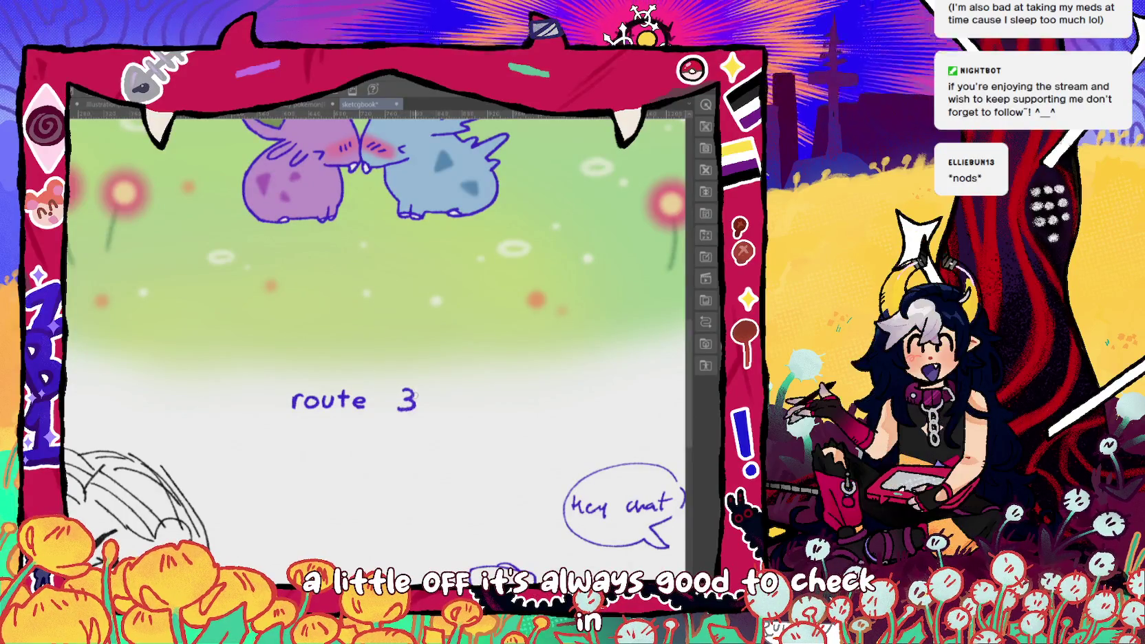
scroll(379, 330, down, 3)
scroll(378, 331, up, 1)
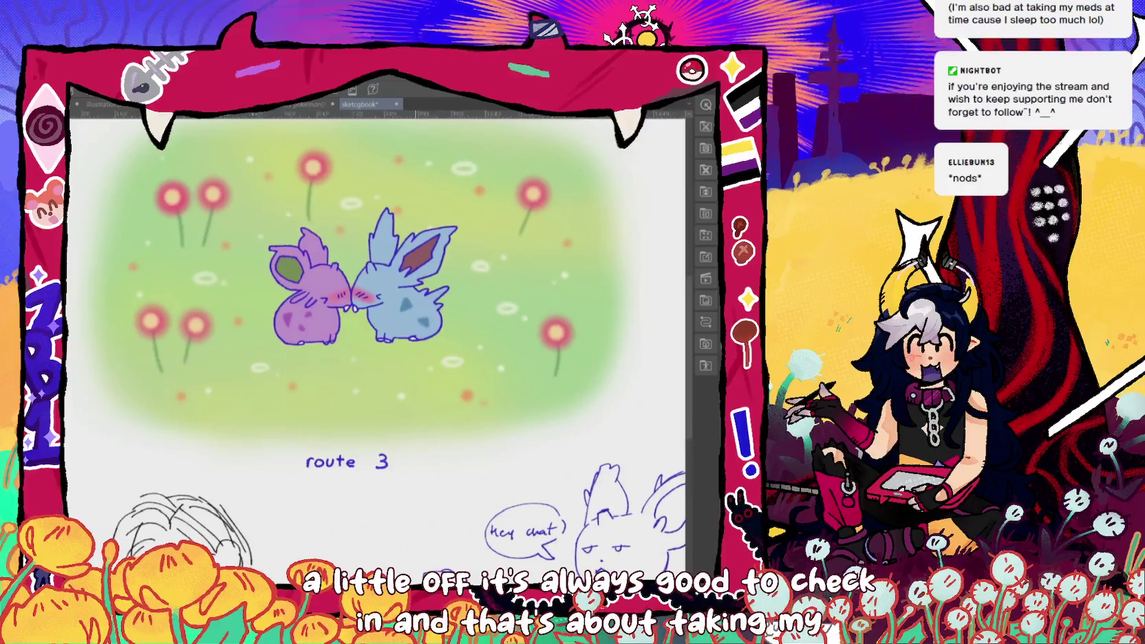
scroll(378, 289, down, 2)
scroll(419, 289, up, 1)
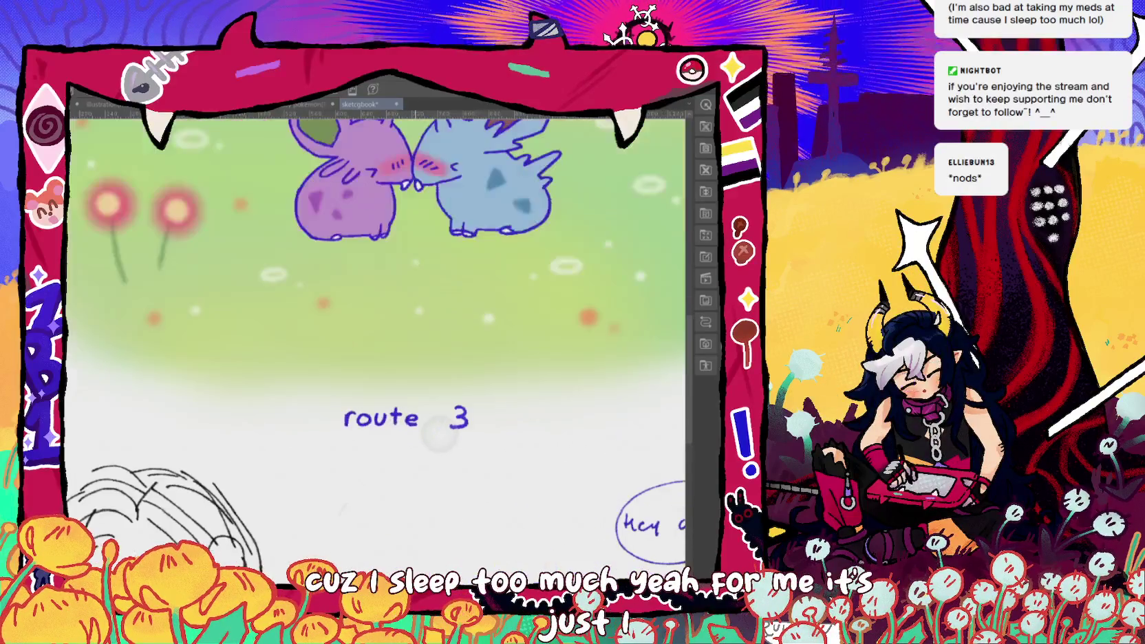
scroll(409, 427, up, 1)
scroll(386, 413, up, 1)
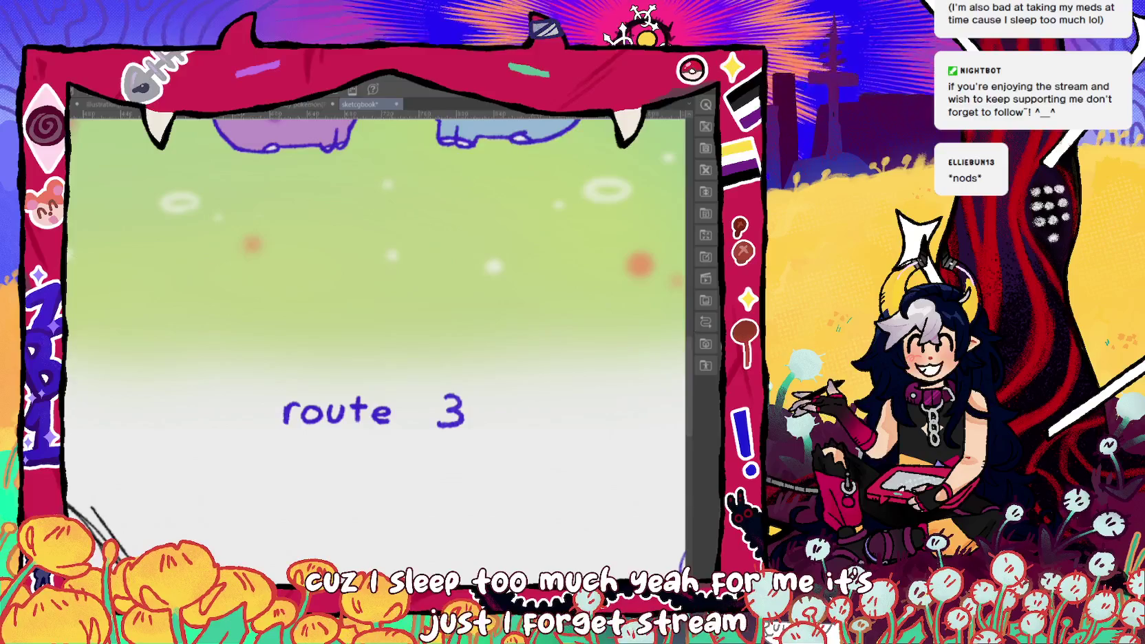
key(ctrl+z)
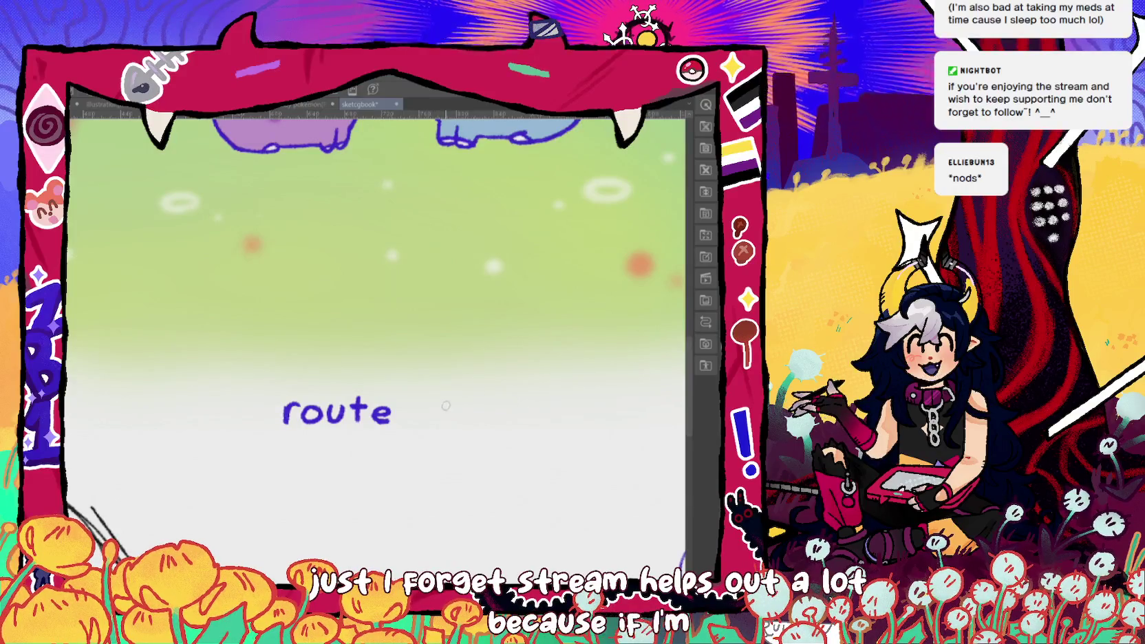
drag(442, 409, 435, 423)
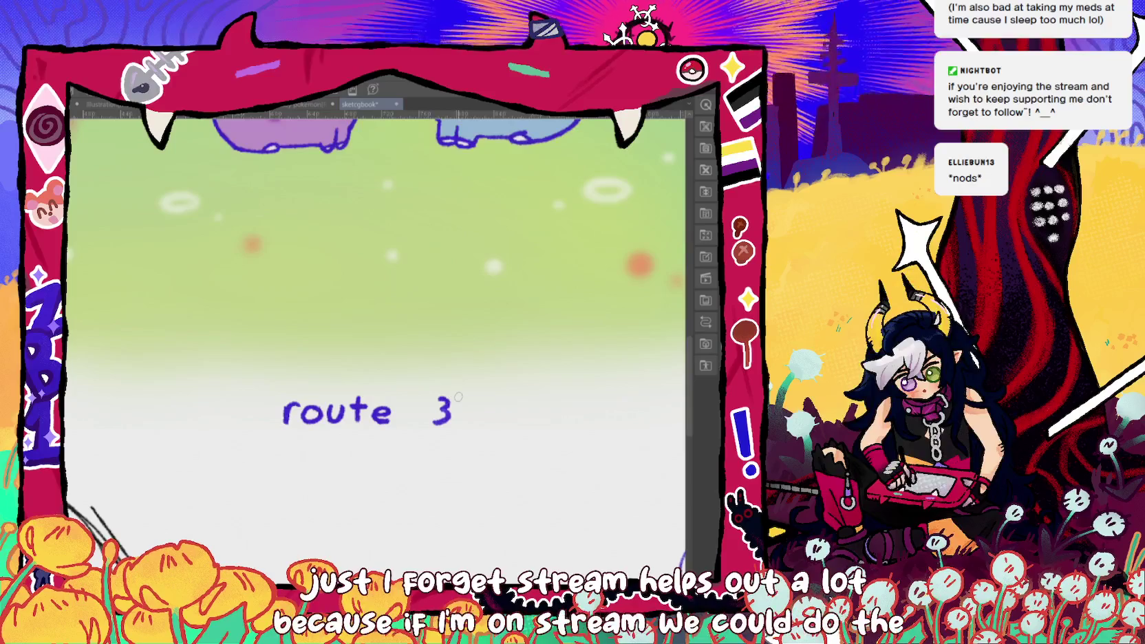
key(ctrl+0)
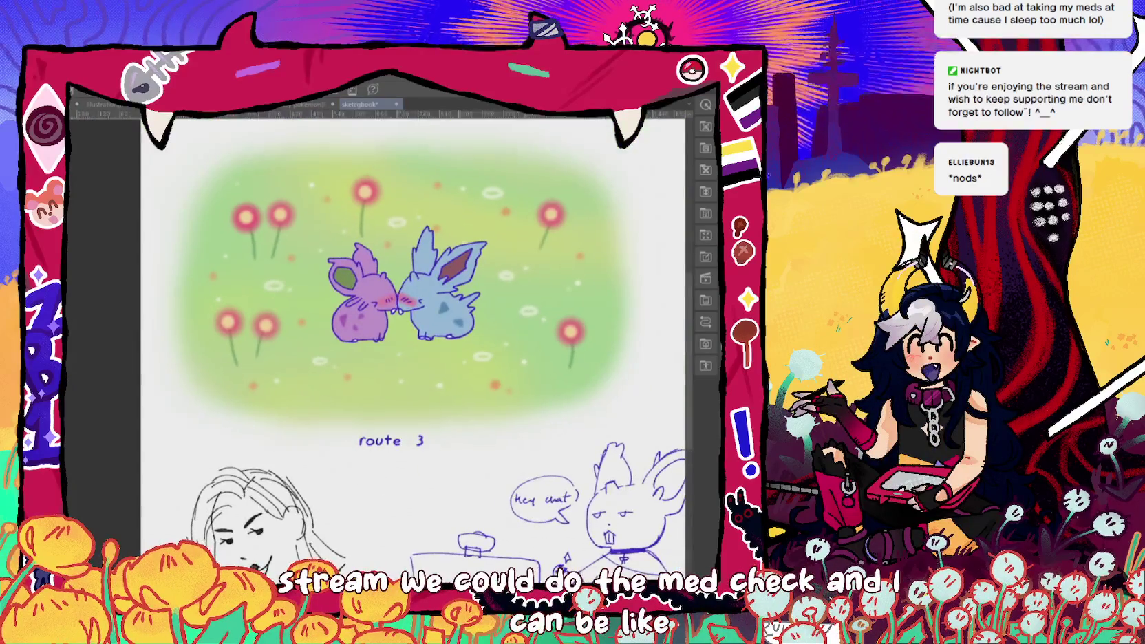
scroll(413, 296, down, 1)
scroll(399, 317, up, 1)
drag(427, 430, 407, 430)
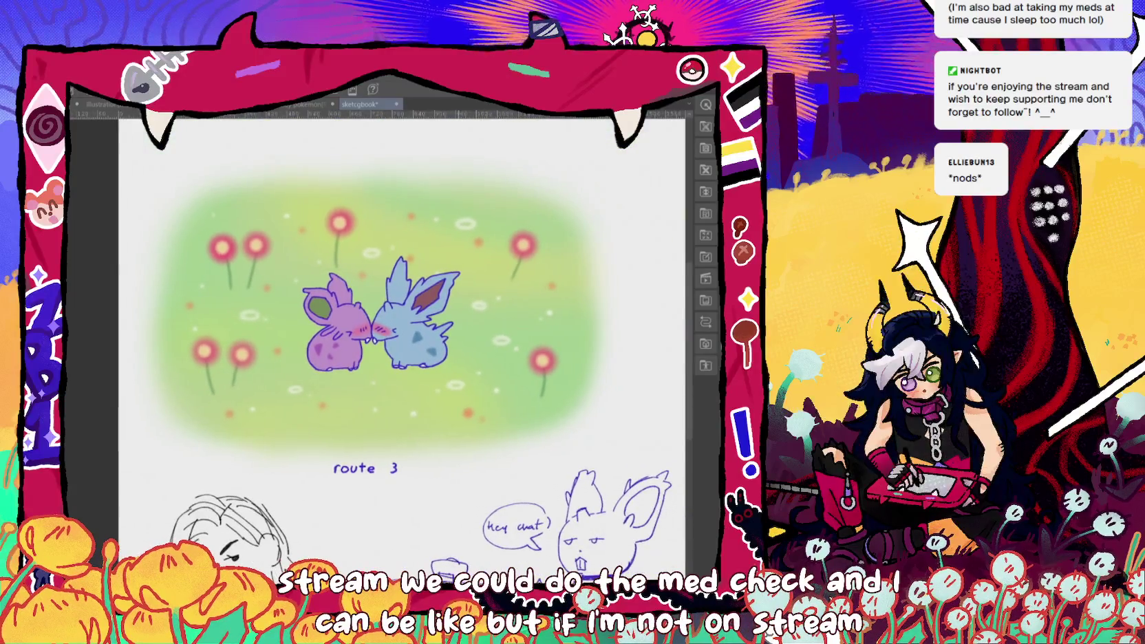
drag(450, 474, 459, 474)
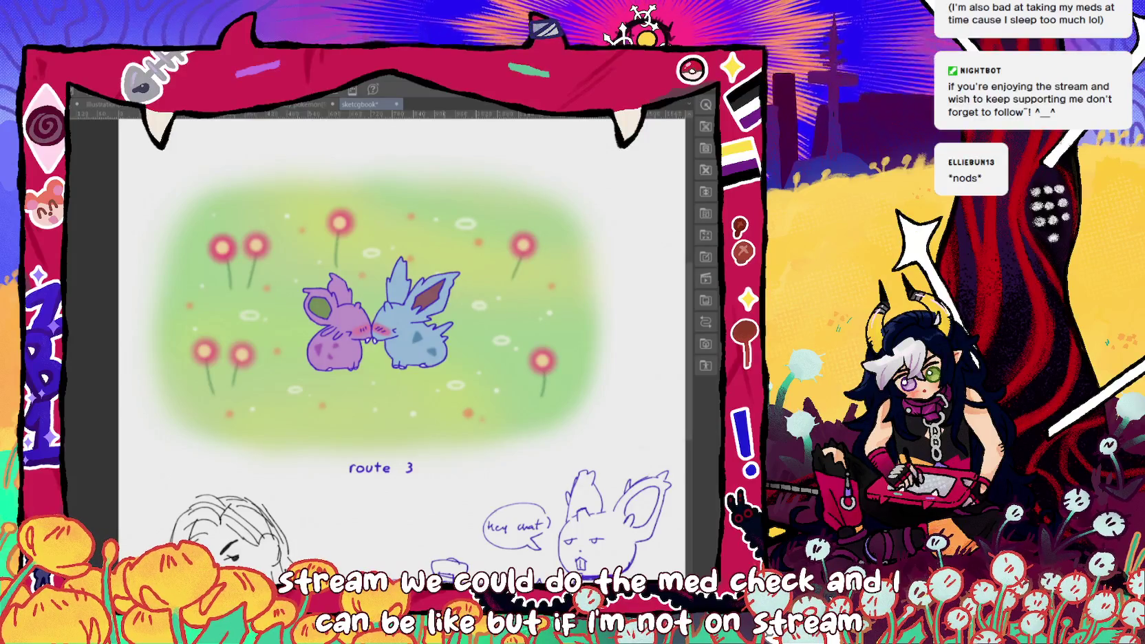
scroll(402, 344, up, 1)
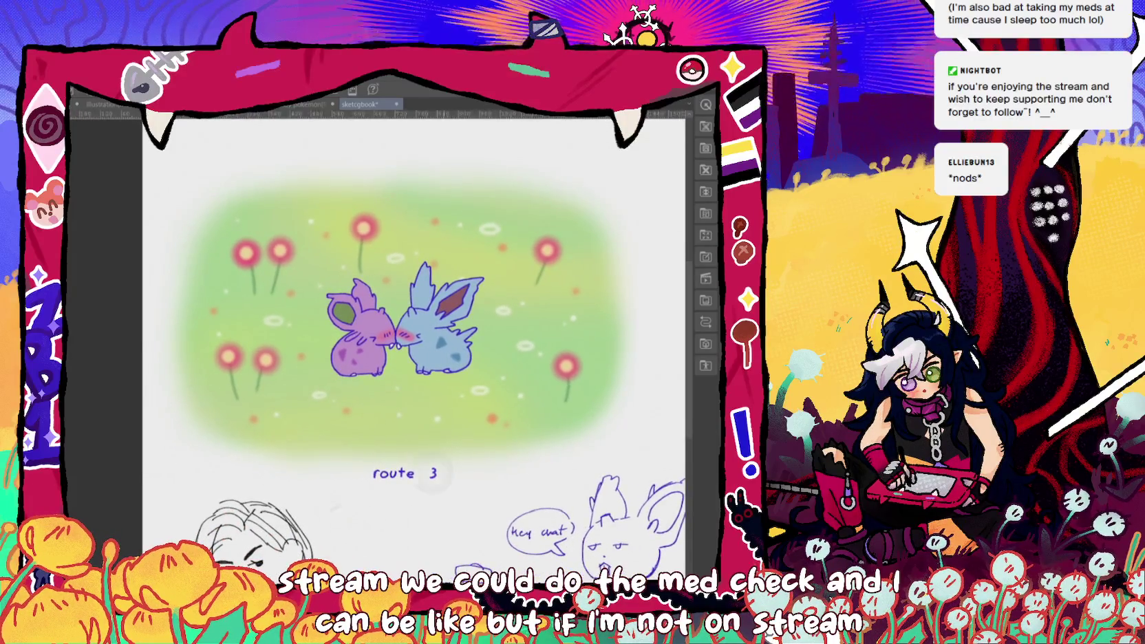
scroll(293, 499, up, 1)
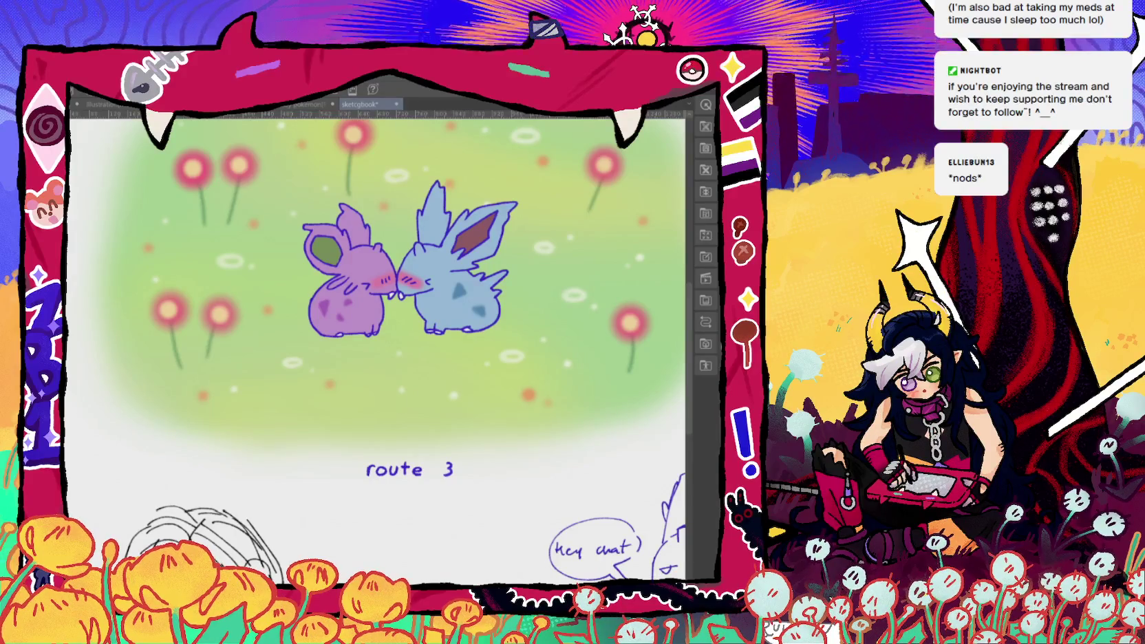
scroll(413, 310, up, 2)
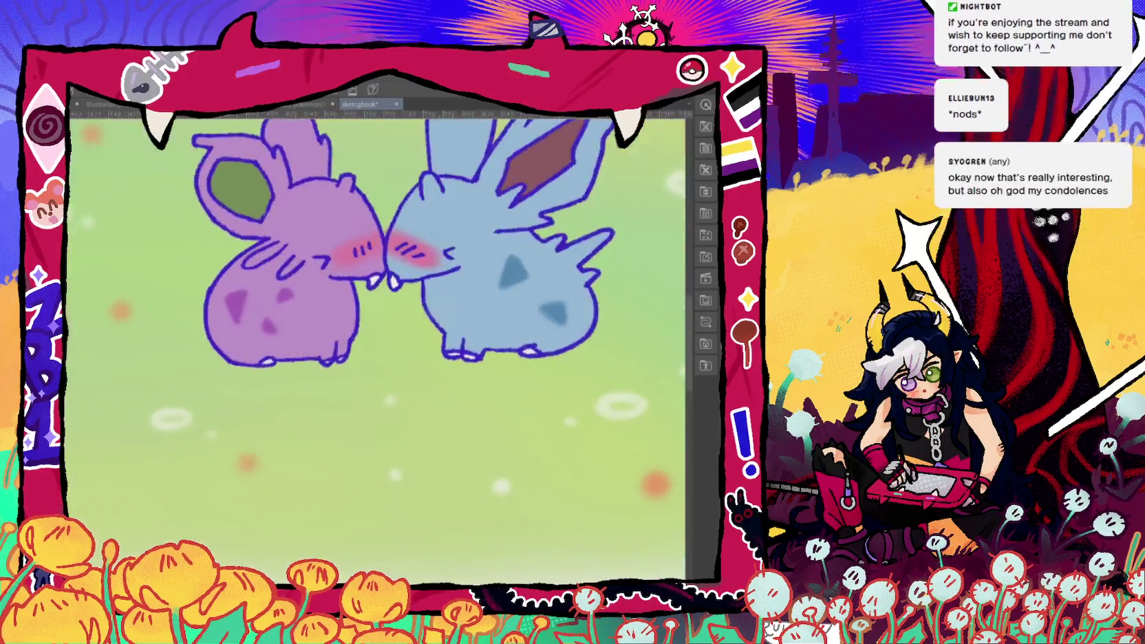
scroll(399, 275, up, 2)
scroll(399, 275, up, 1)
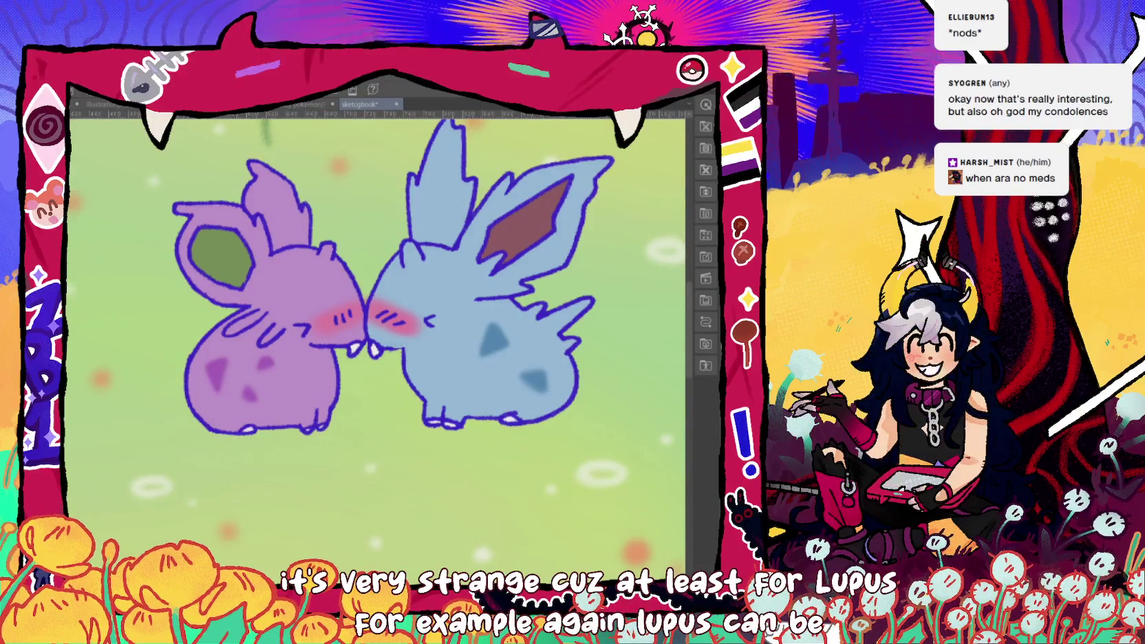
drag(379, 275, 361, 327)
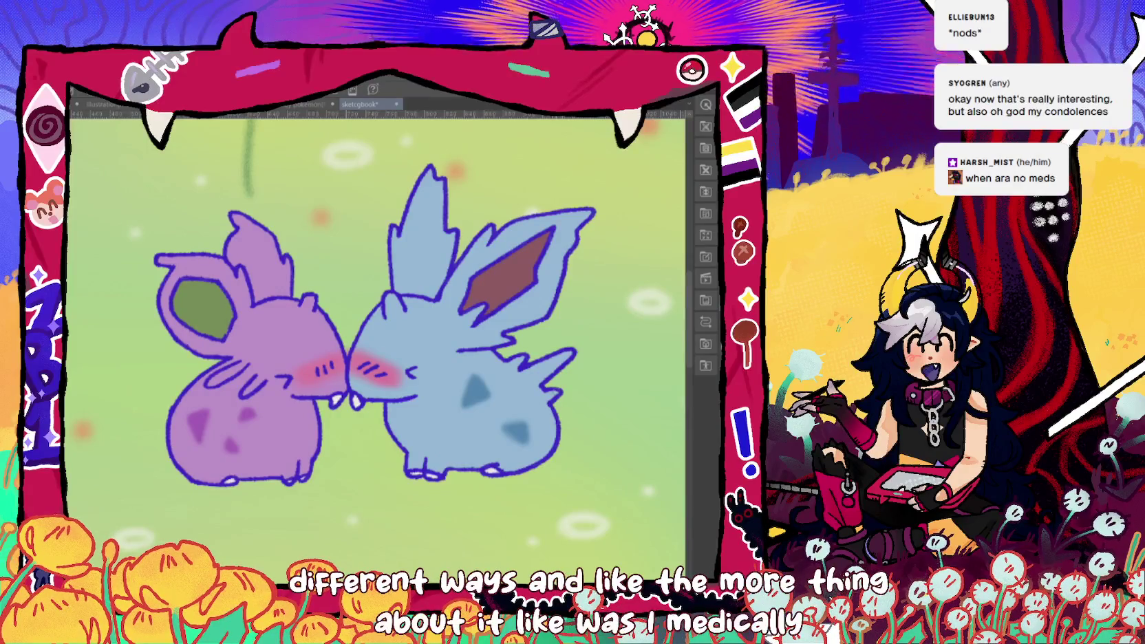
key(ctrl+0)
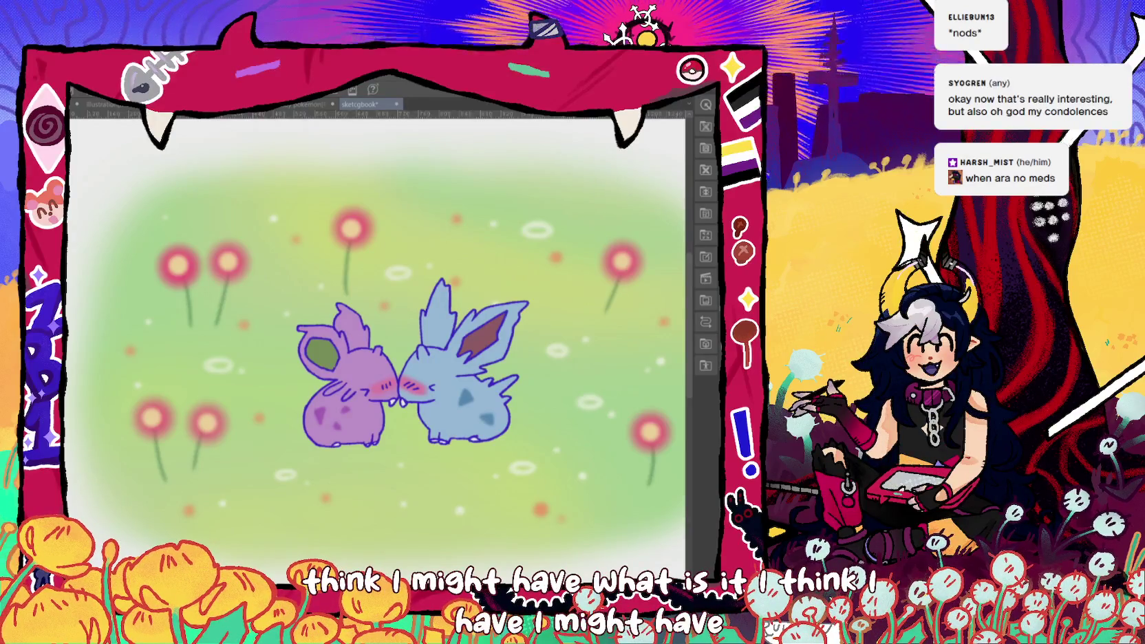
key(ctrl+minus)
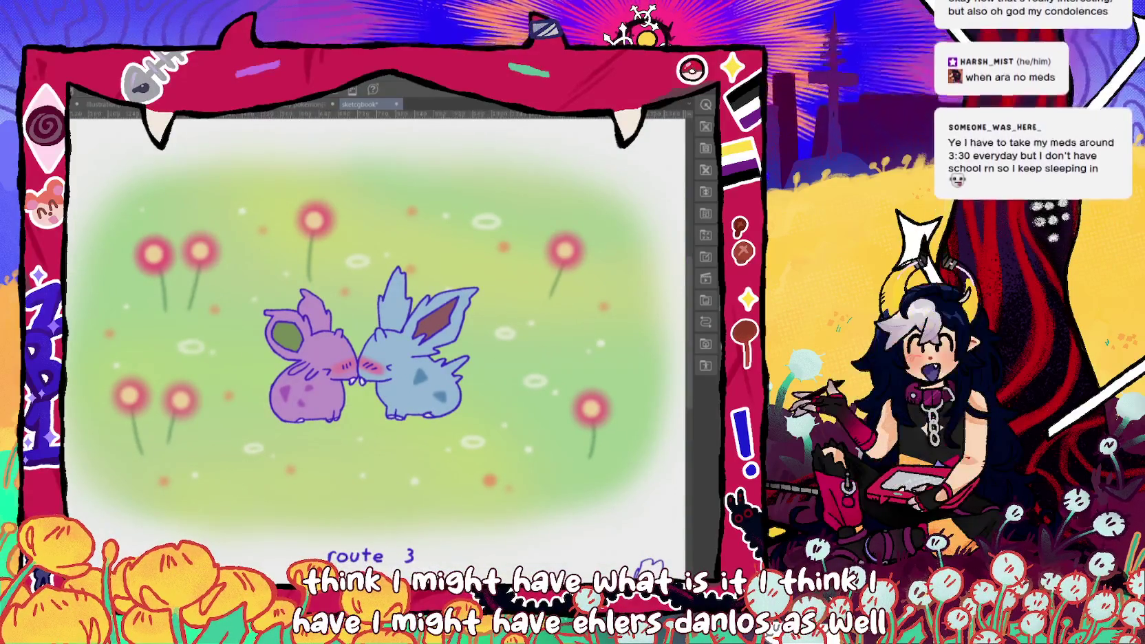
drag(351, 298, 362, 323)
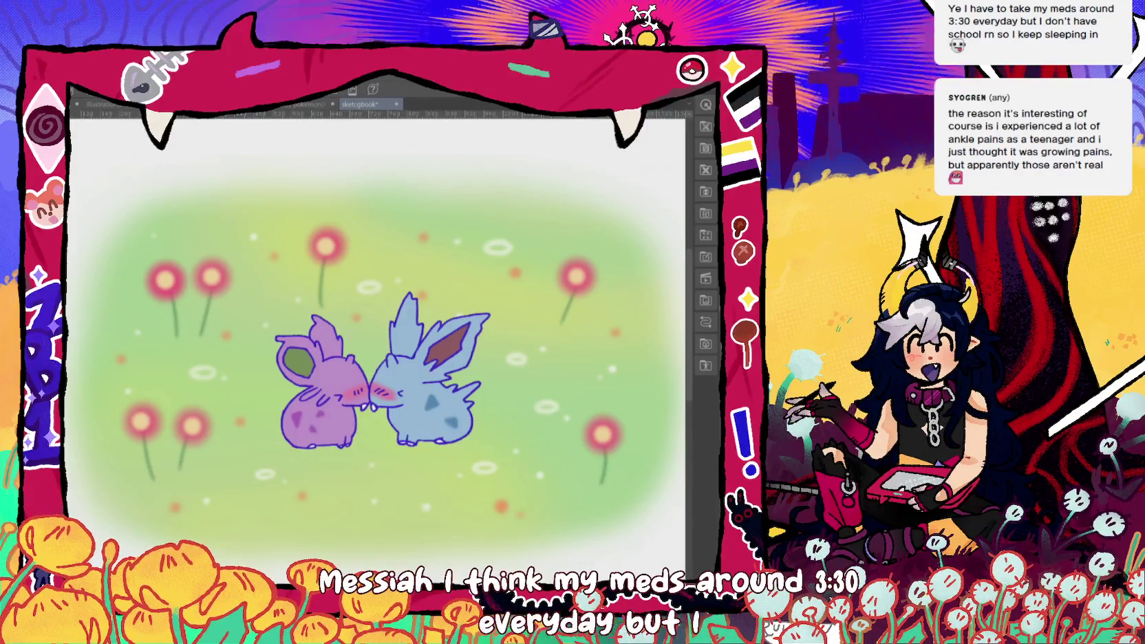
scroll(379, 330, down, 2)
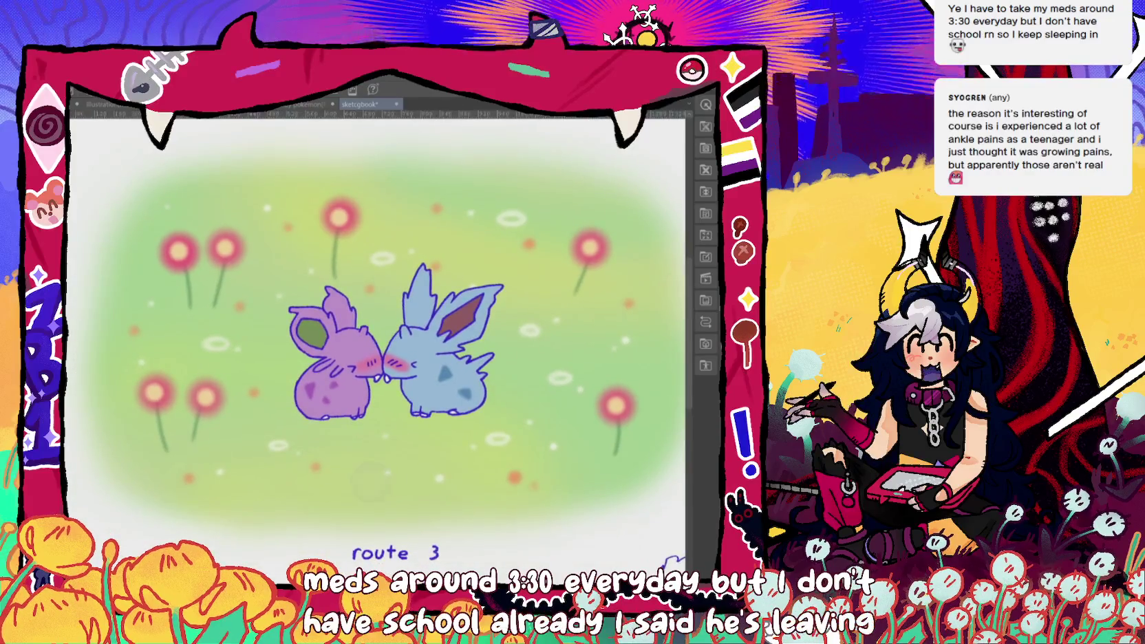
scroll(378, 330, down, 2)
scroll(379, 330, up, 1)
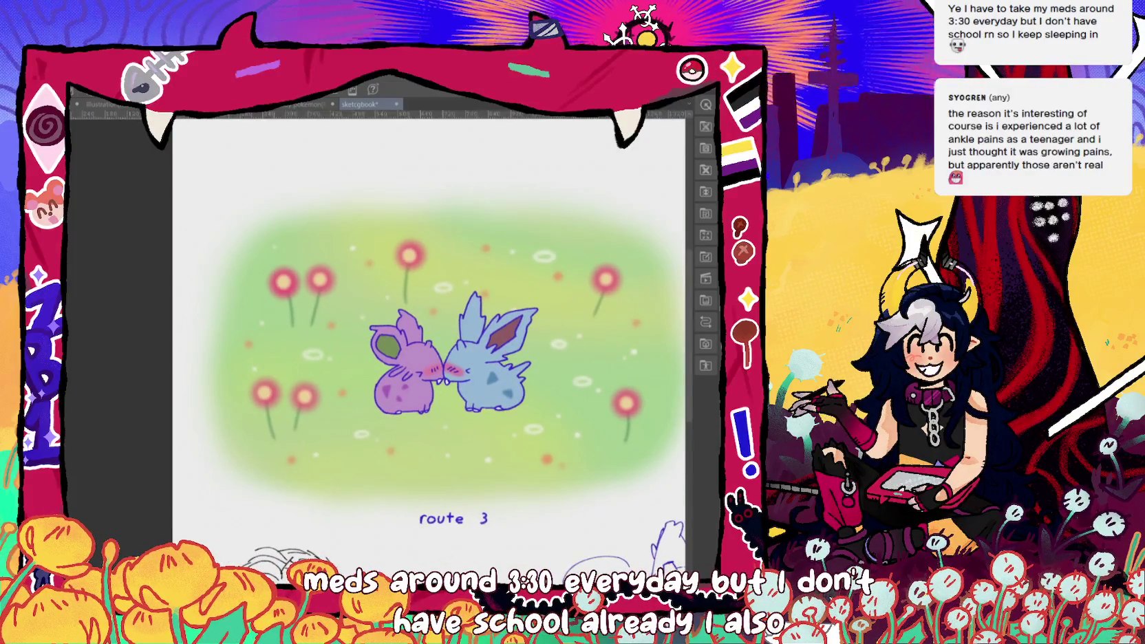
scroll(424, 442, up, 1)
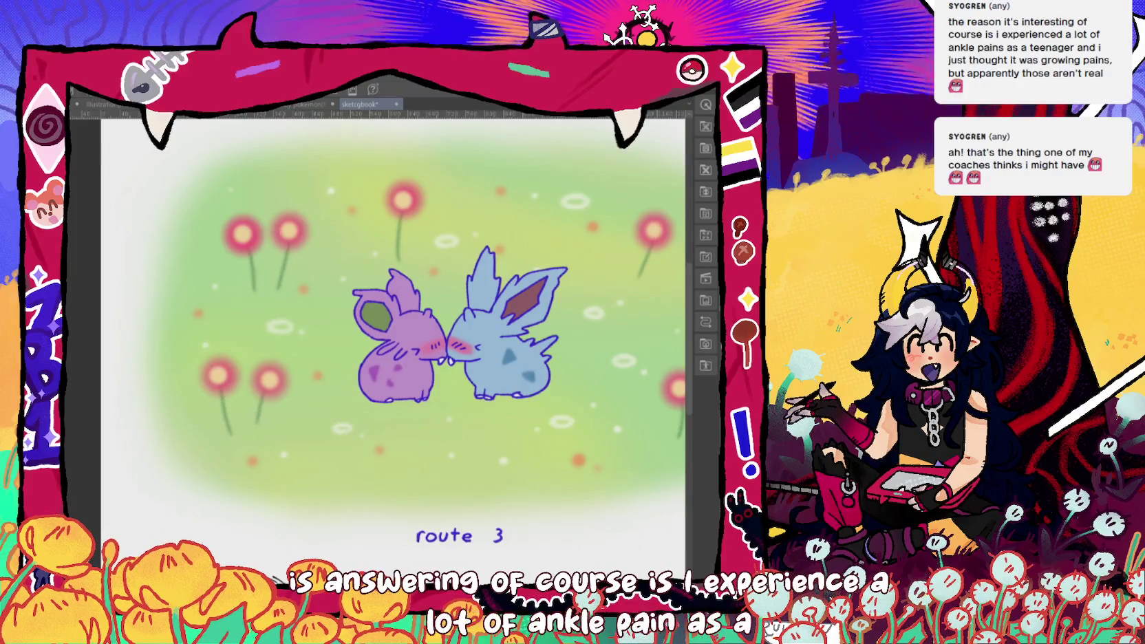
key(ctrl+minus)
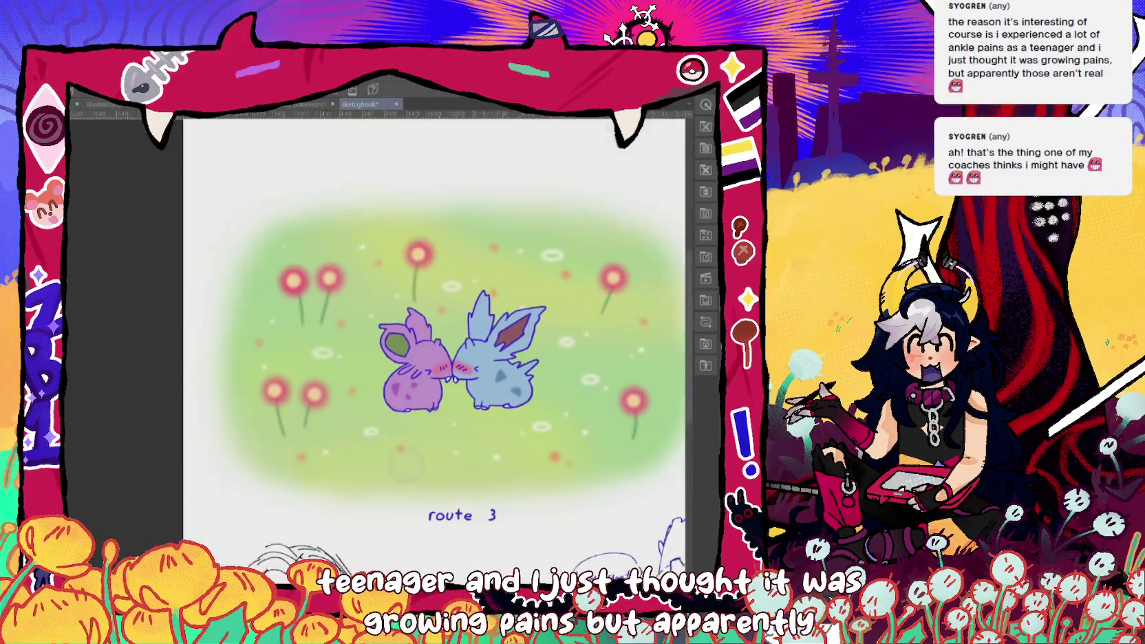
drag(405, 467, 366, 457)
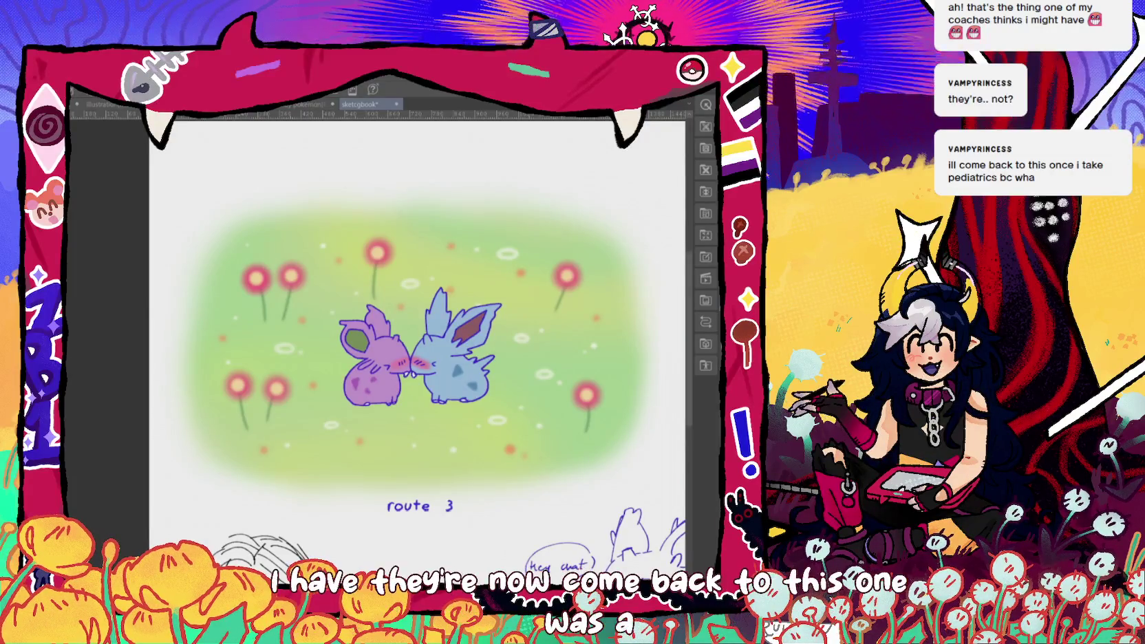
scroll(413, 344, down, 2)
scroll(441, 460, up, 1)
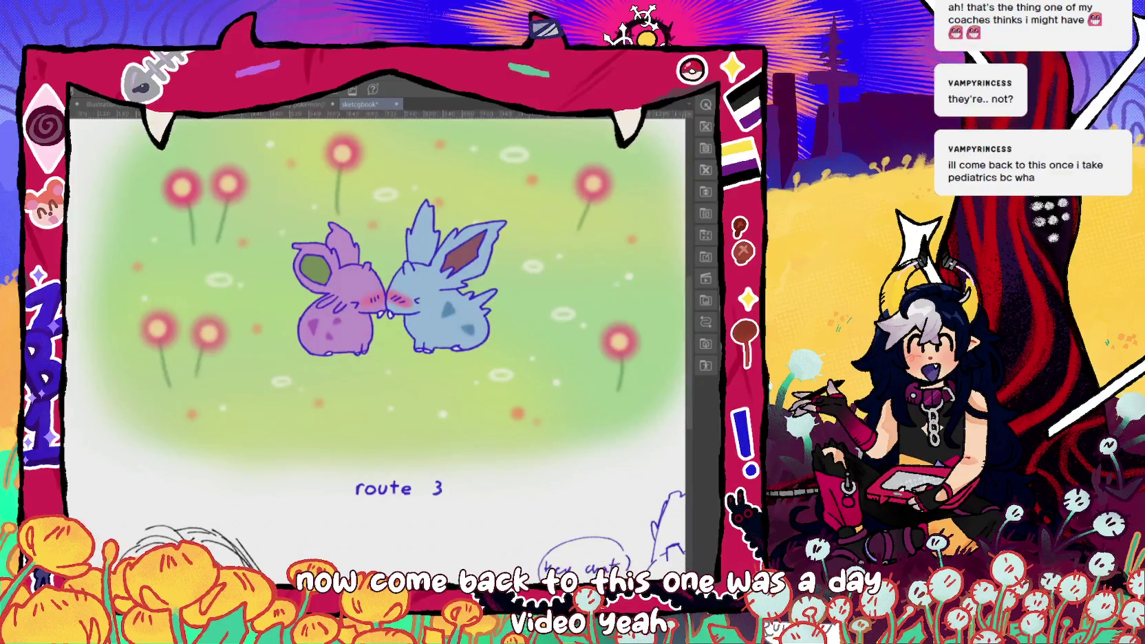
scroll(385, 344, down, 1)
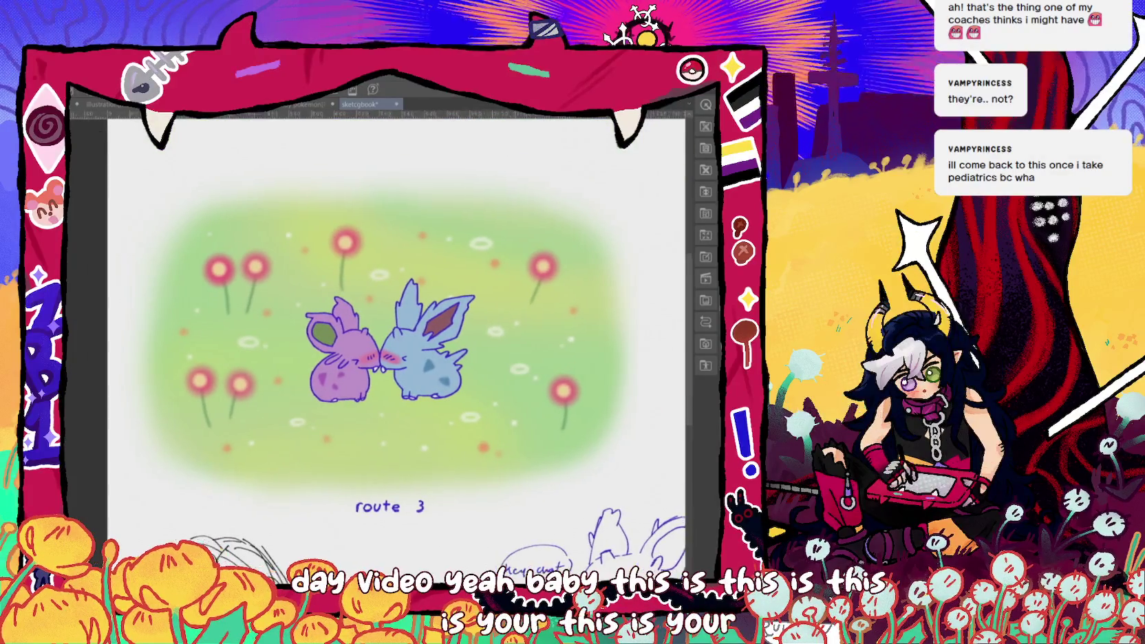
scroll(385, 330, up, 1)
scroll(385, 331, up, 1)
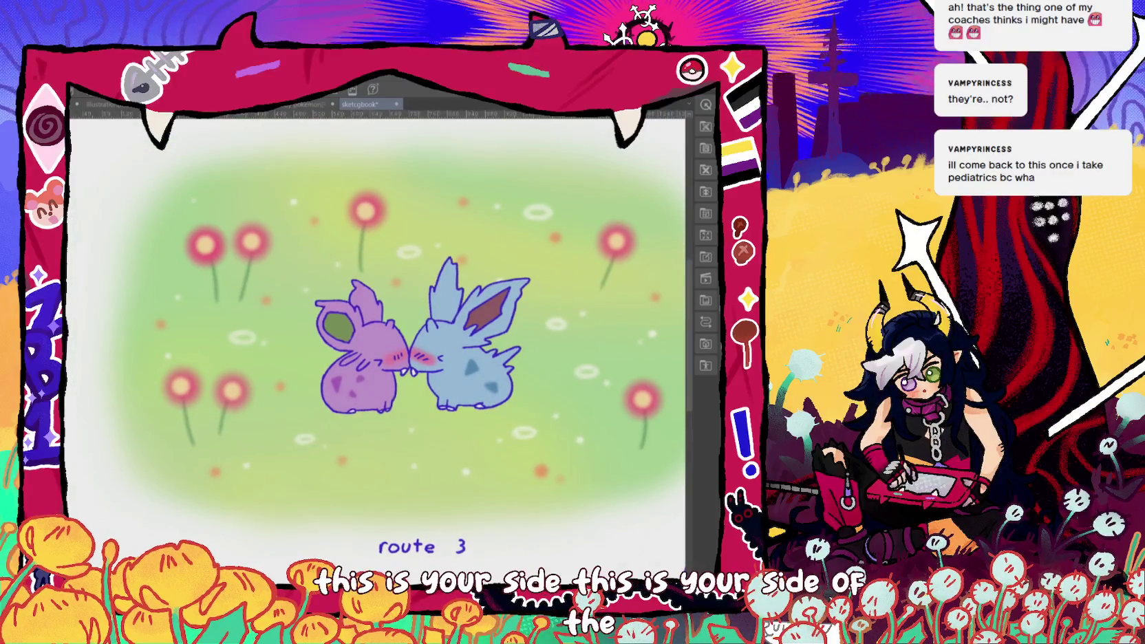
scroll(385, 331, down, 1)
scroll(399, 330, right, 1)
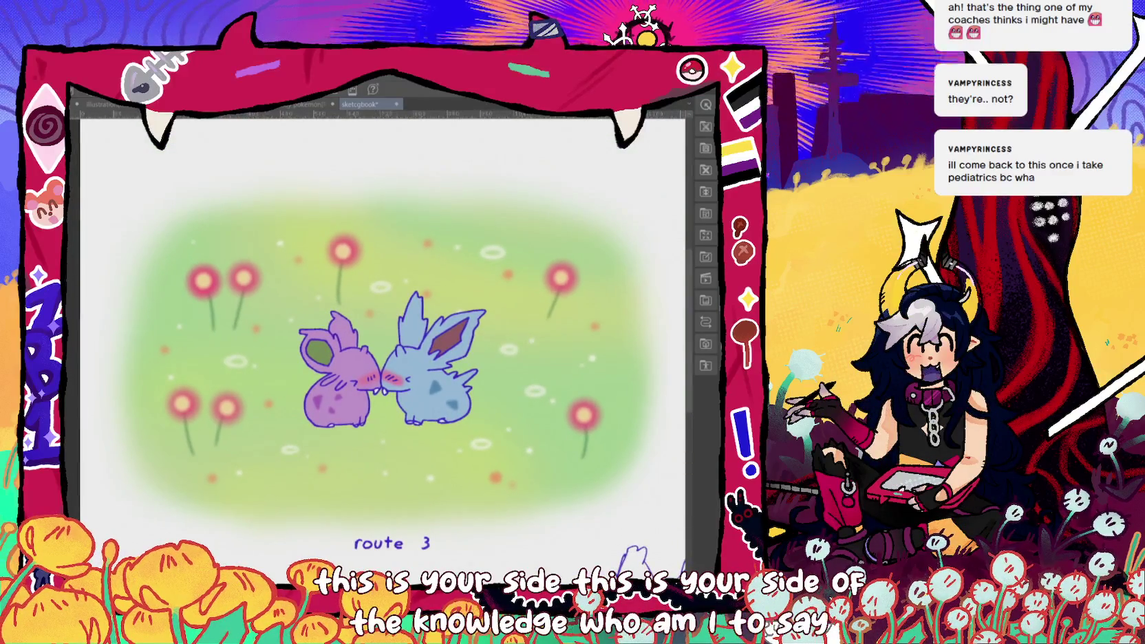
scroll(399, 331, left, 1)
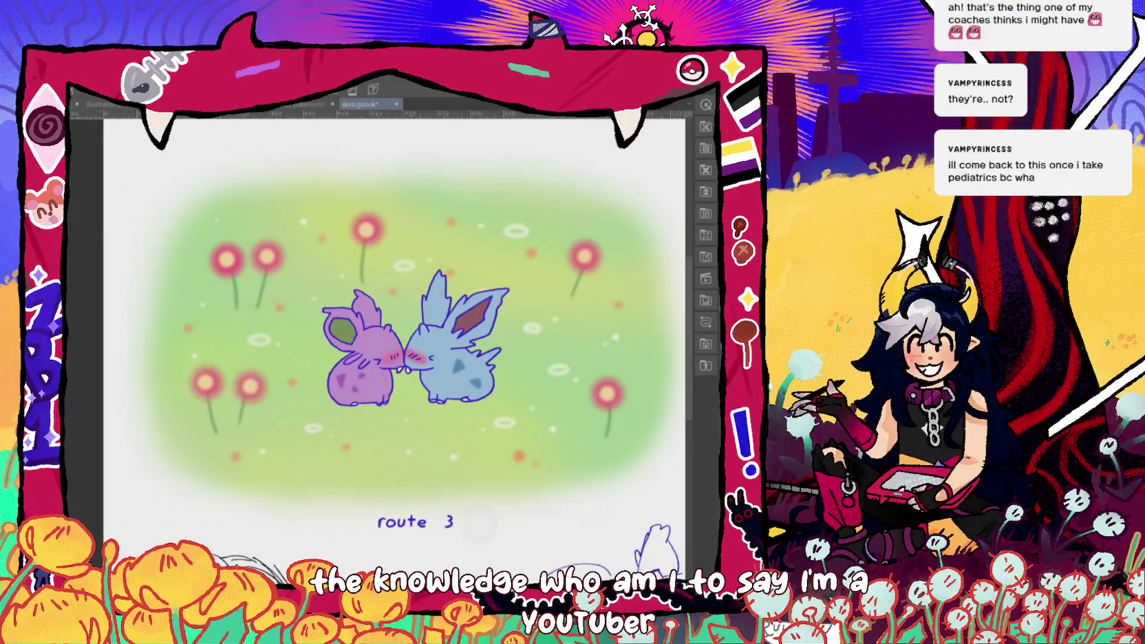
scroll(542, 518, down, 2)
scroll(454, 357, down, 2)
scroll(454, 358, right, 1)
scroll(454, 357, up, 1)
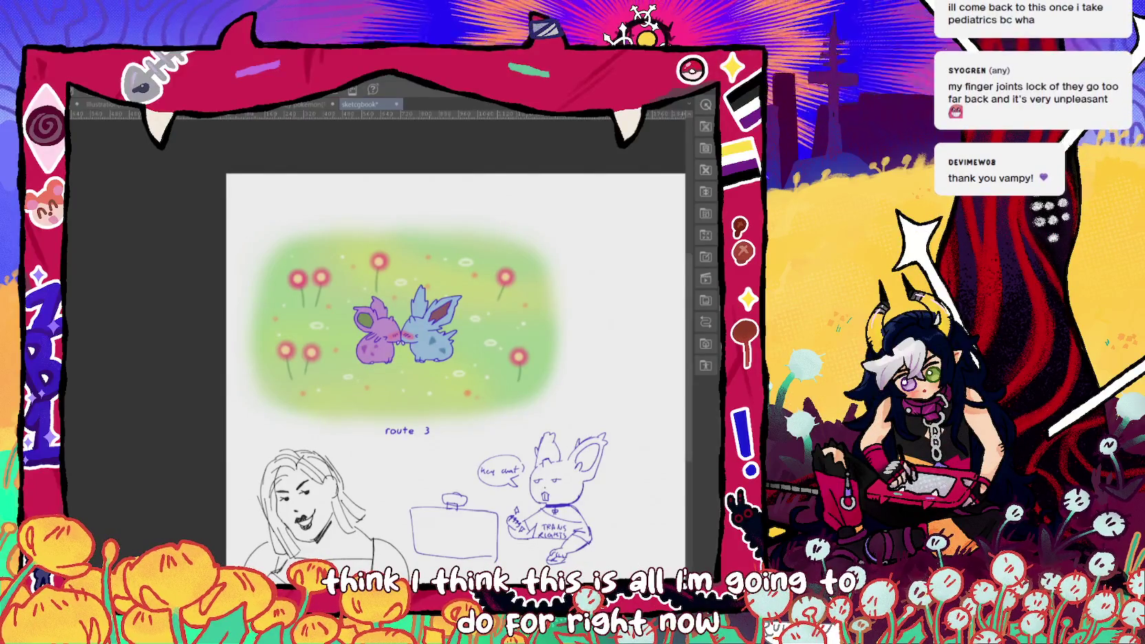
- Delete the bunny and box doodle below the 'route 3' label
drag(622, 561, 454, 458)
drag(396, 495, 389, 544)
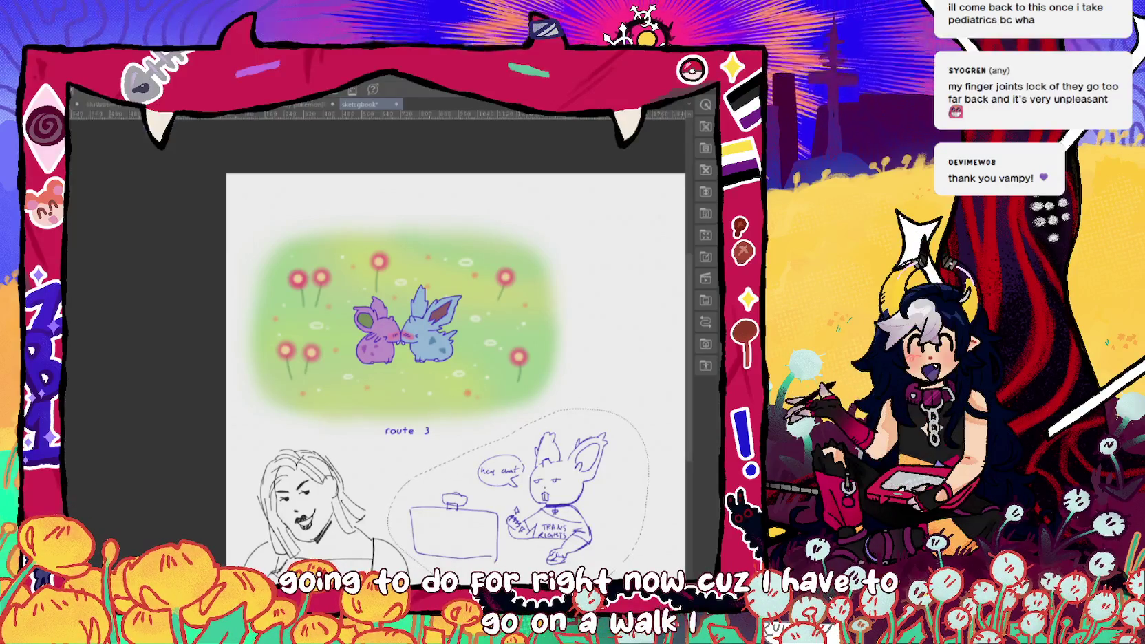
click(74, 77)
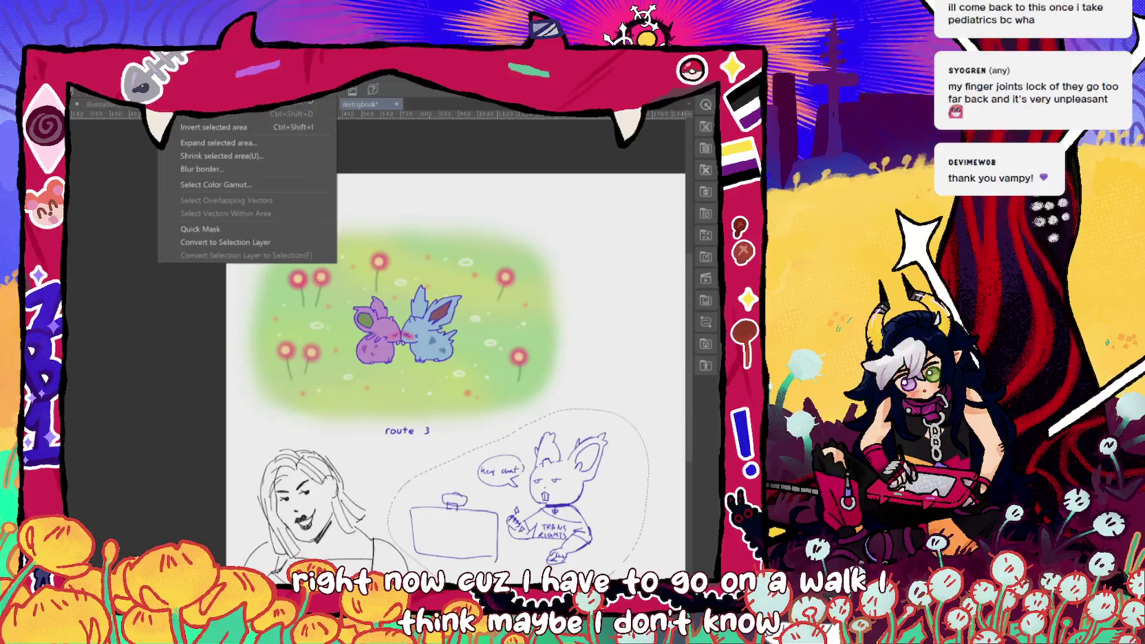
key(ctrl+d)
key(Delete)
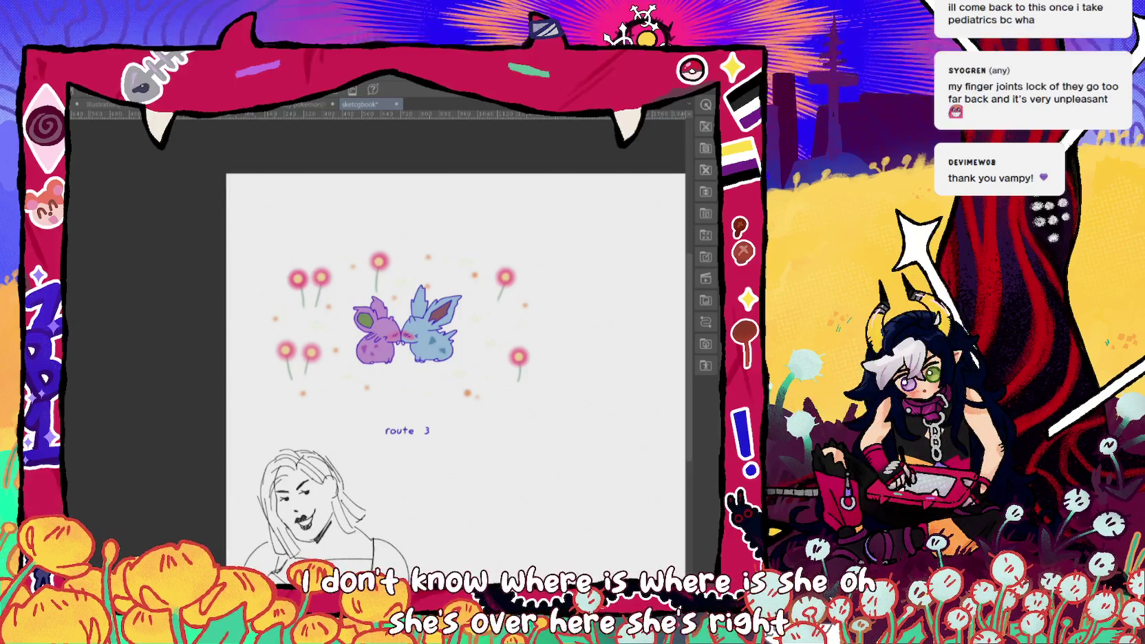
- Cut the face sketch from the page and bring back the green grass background
scroll(455, 372, down, 1)
scroll(456, 357, down, 1)
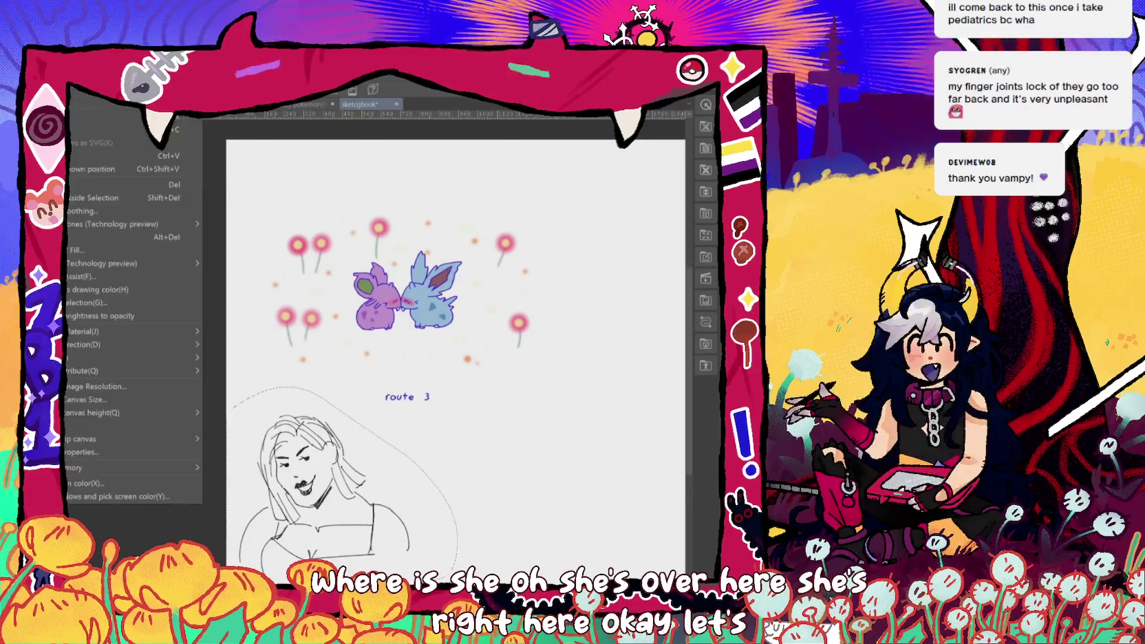
key(ctrl+x)
click(124, 156)
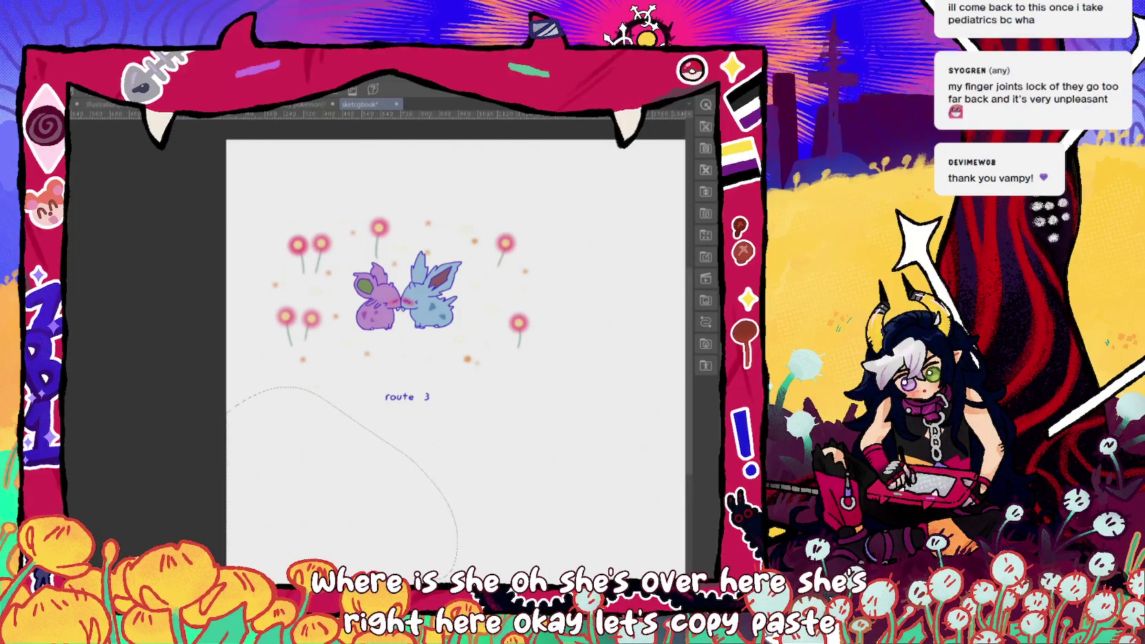
key(ctrl+v)
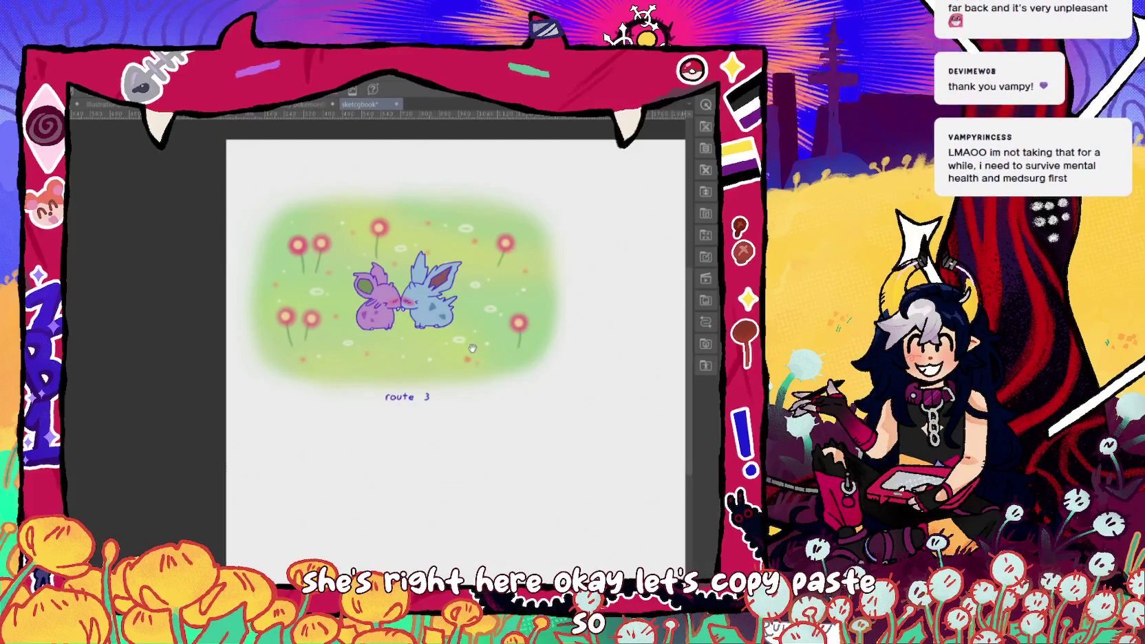
scroll(472, 348, up, 1)
scroll(564, 431, up, 2)
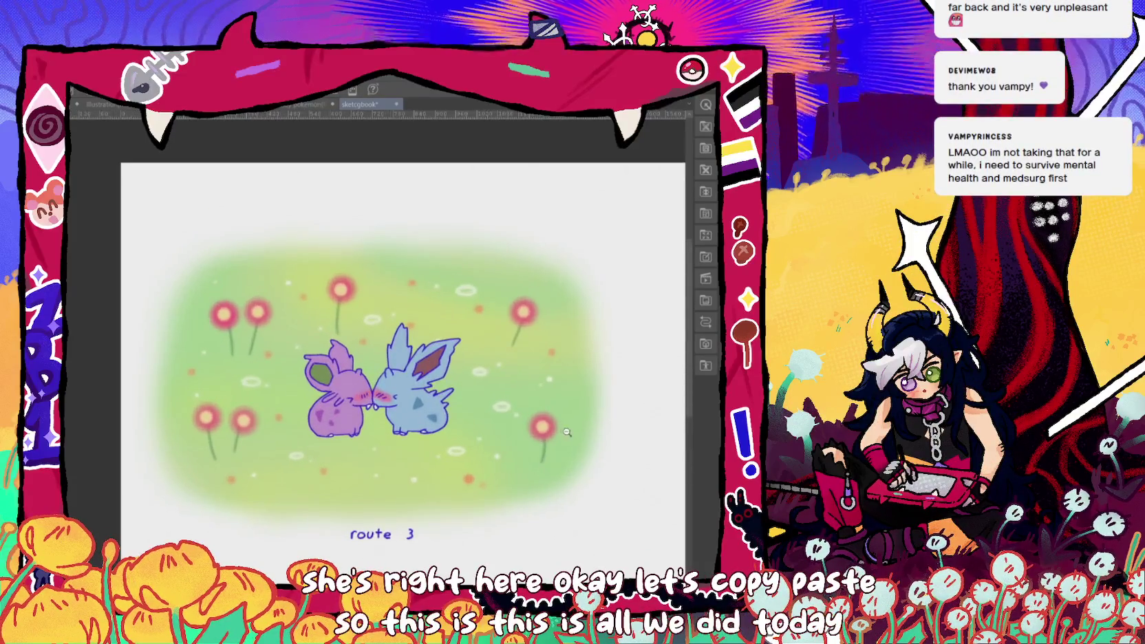
scroll(564, 432, up, 1)
scroll(564, 431, up, 1)
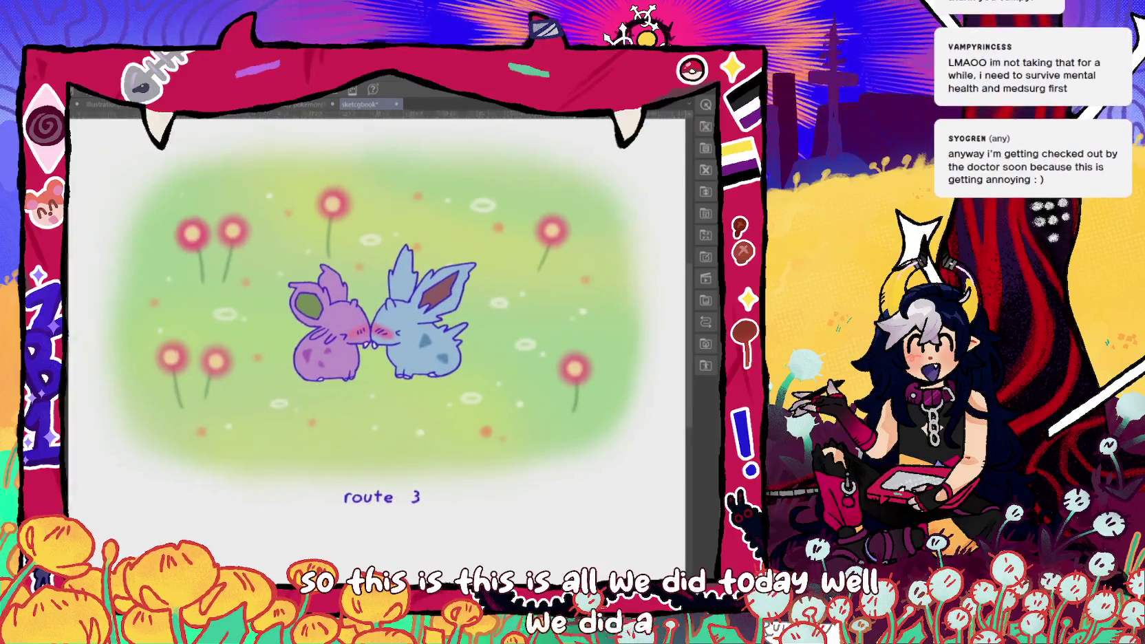
drag(472, 323, 495, 335)
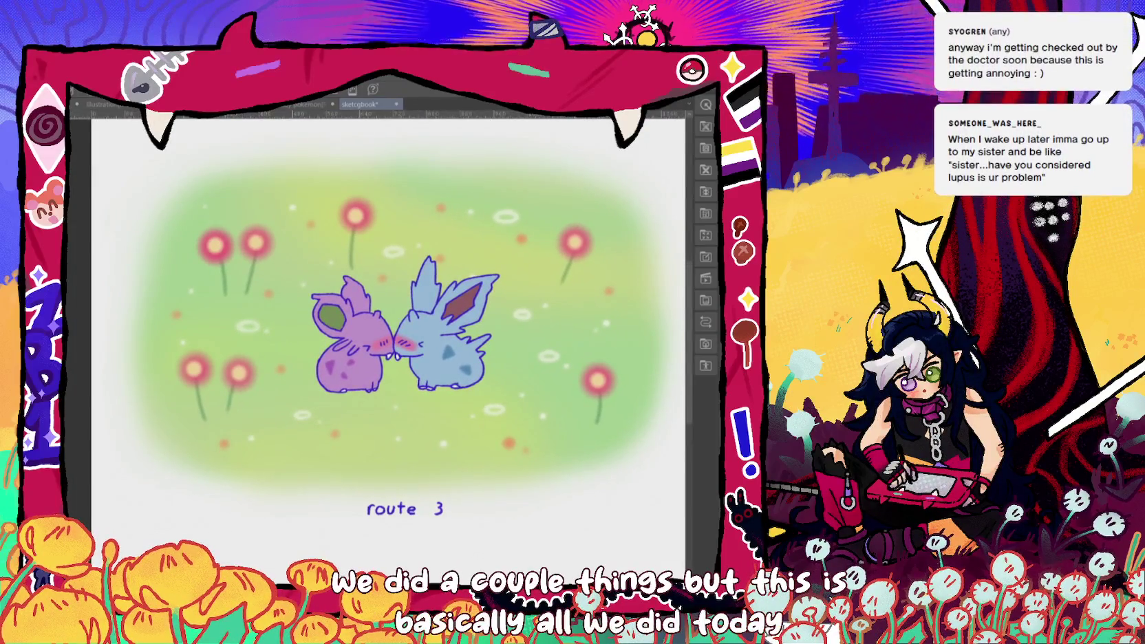